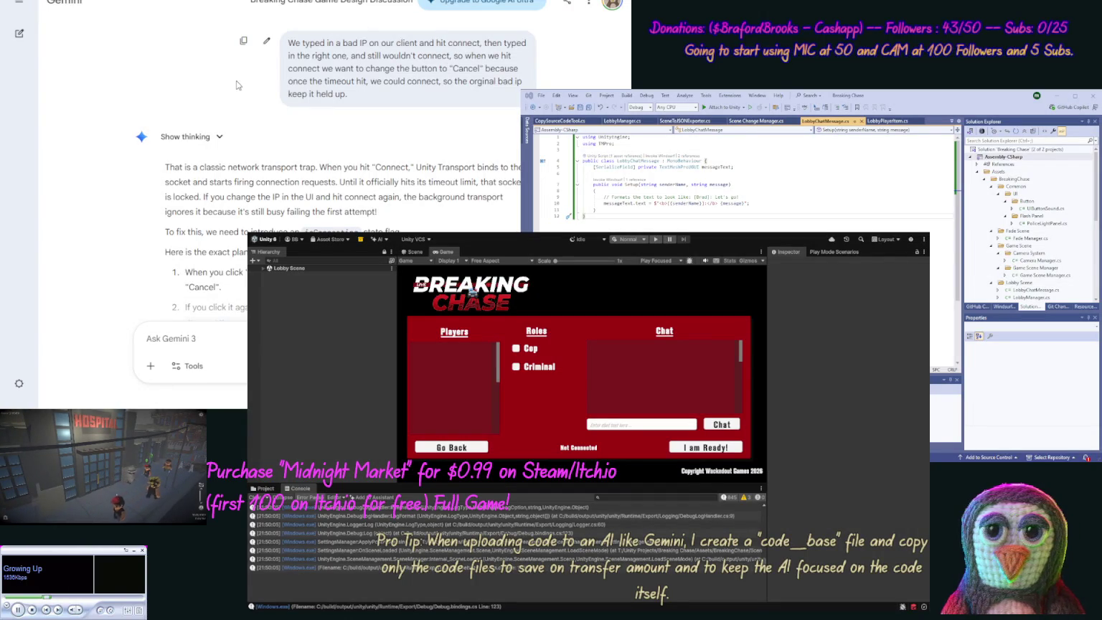
Step: Select and copy all of the code in LobbyManager.cs
scroll(235, 79, down, 3)
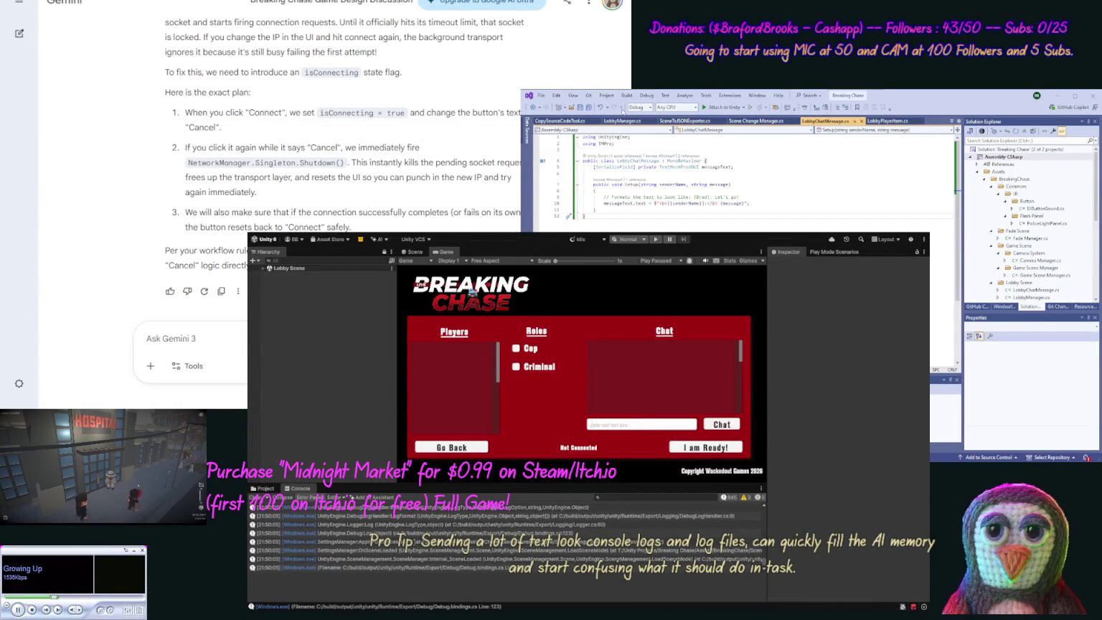
click(628, 121)
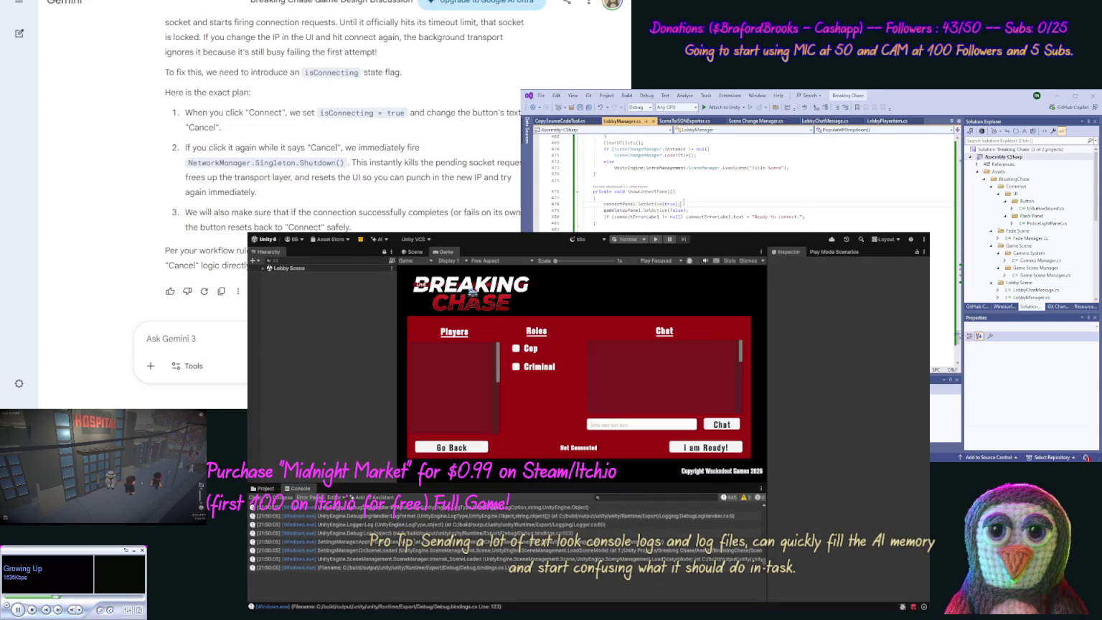
key(ctrl+a)
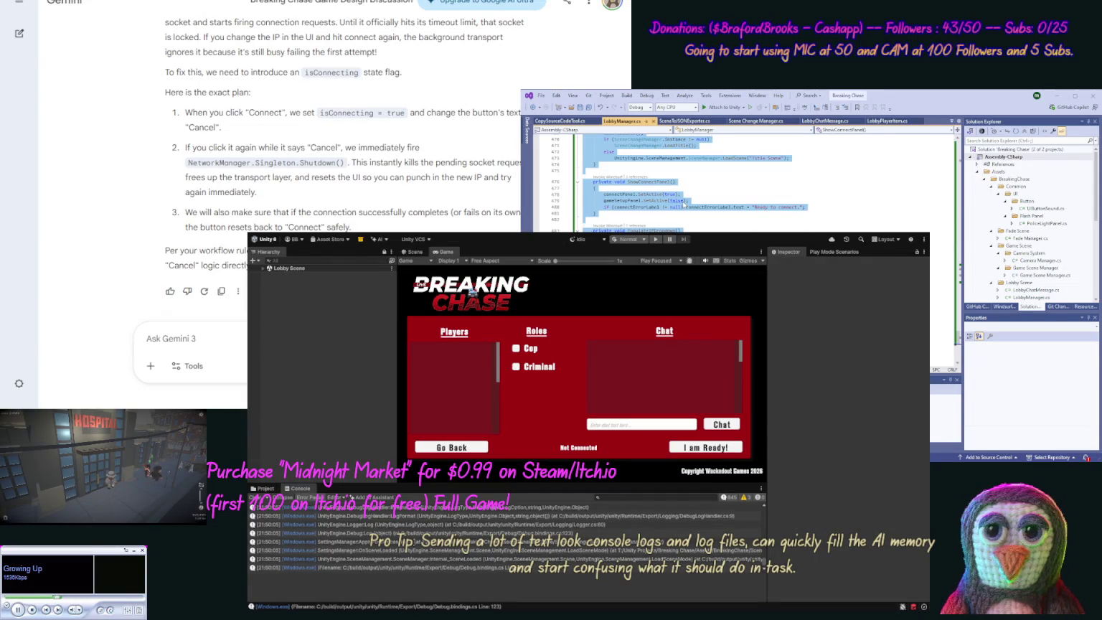
click(684, 207)
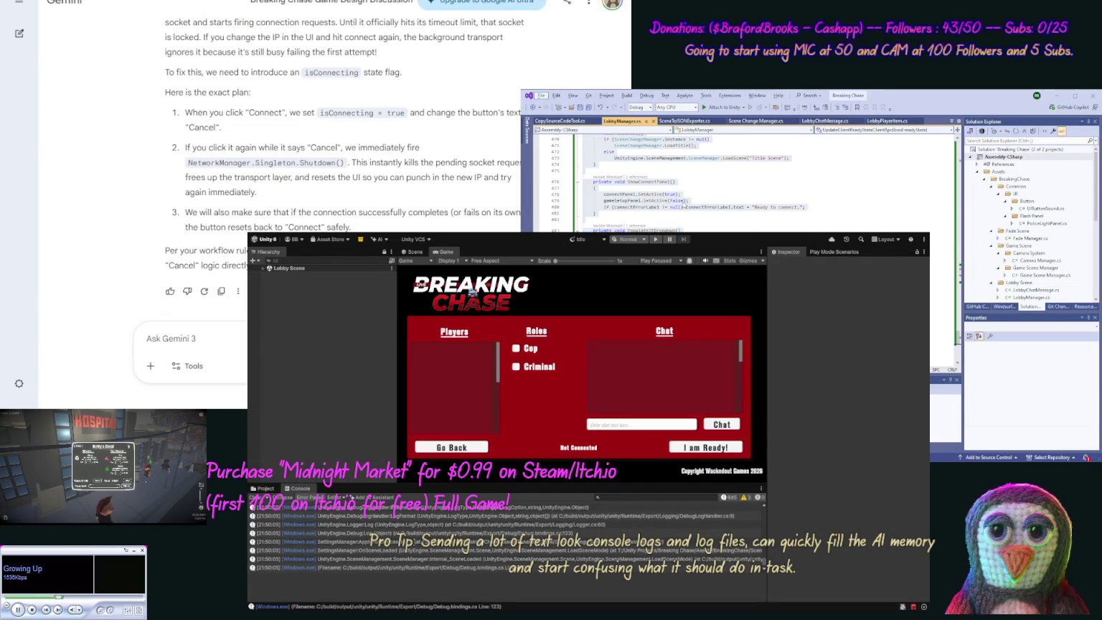
key(ctrl+a)
Step: Start a new Gemini message beginning 'Now we get'
click(683, 206)
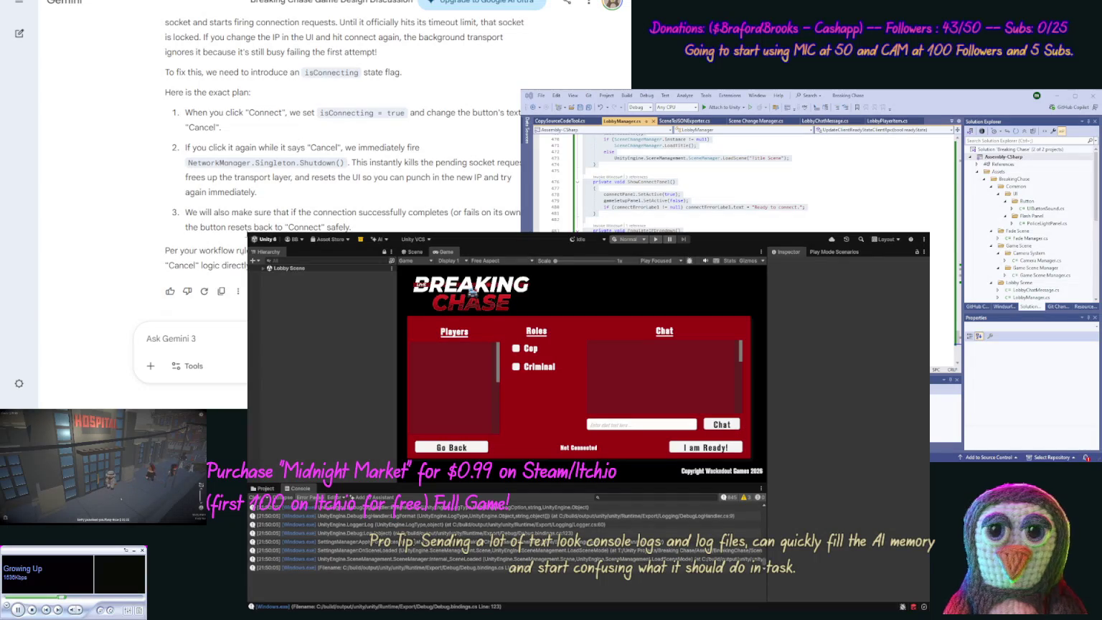
click(218, 345)
text(Now we get)
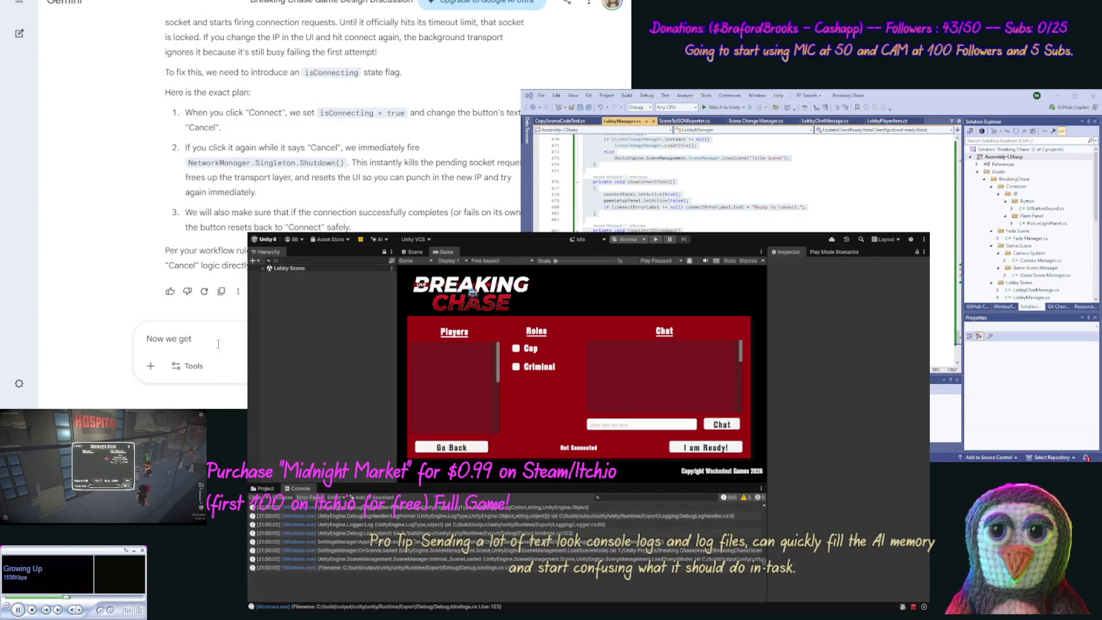
Step: Send Gemini the pasted LobbyManager code, asking it to update it for the Cancel-connection fix
key(ctrl+a)
text(Upd)
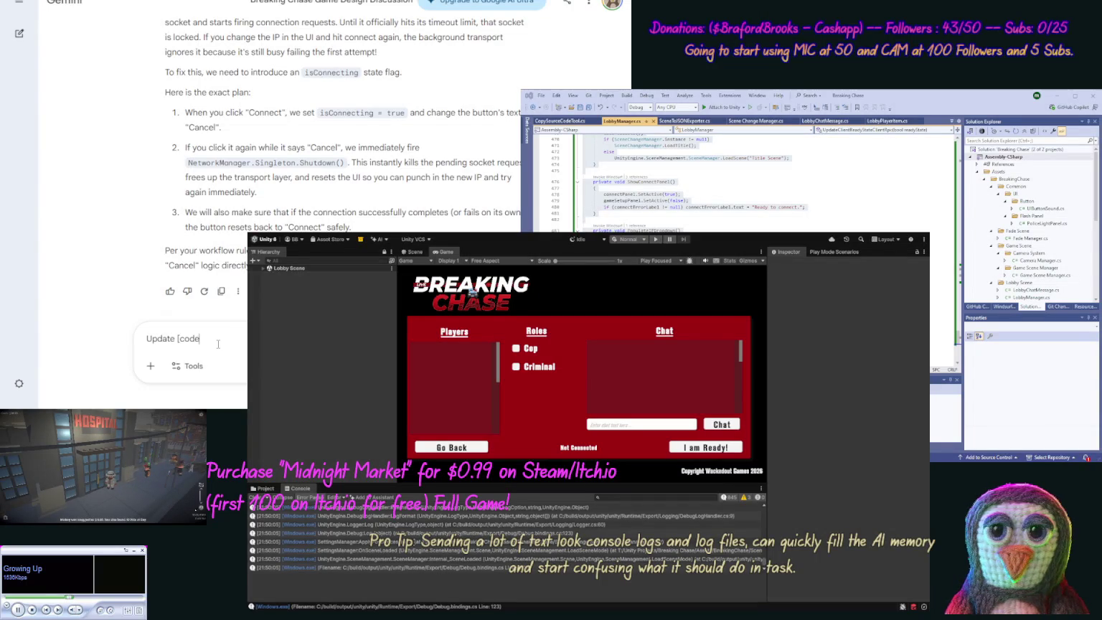
key(ctrl+v)
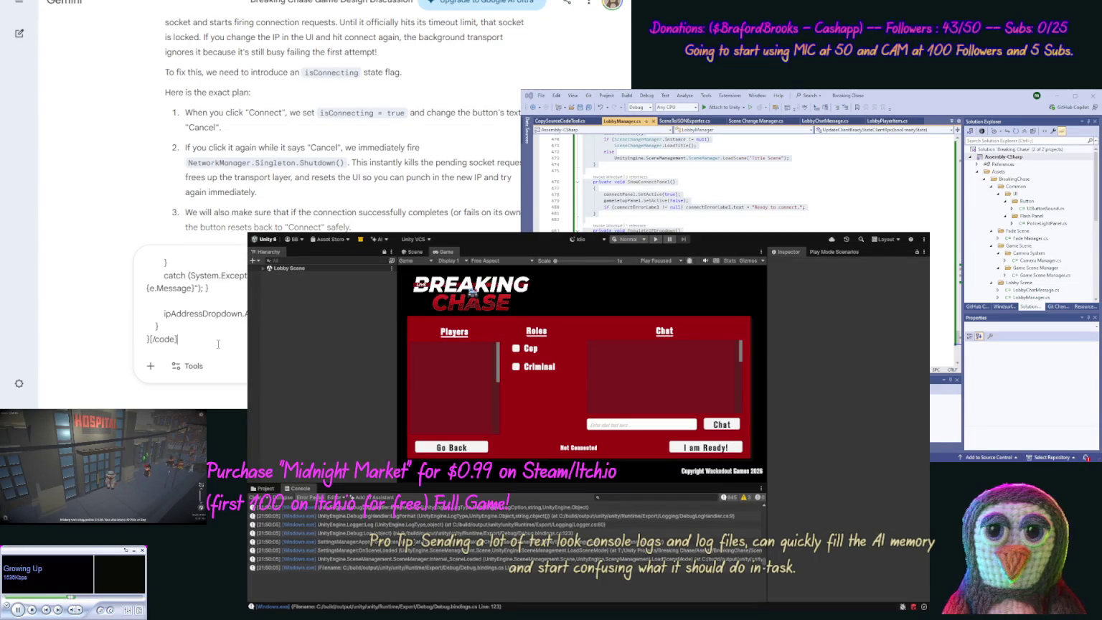
text( for this.)
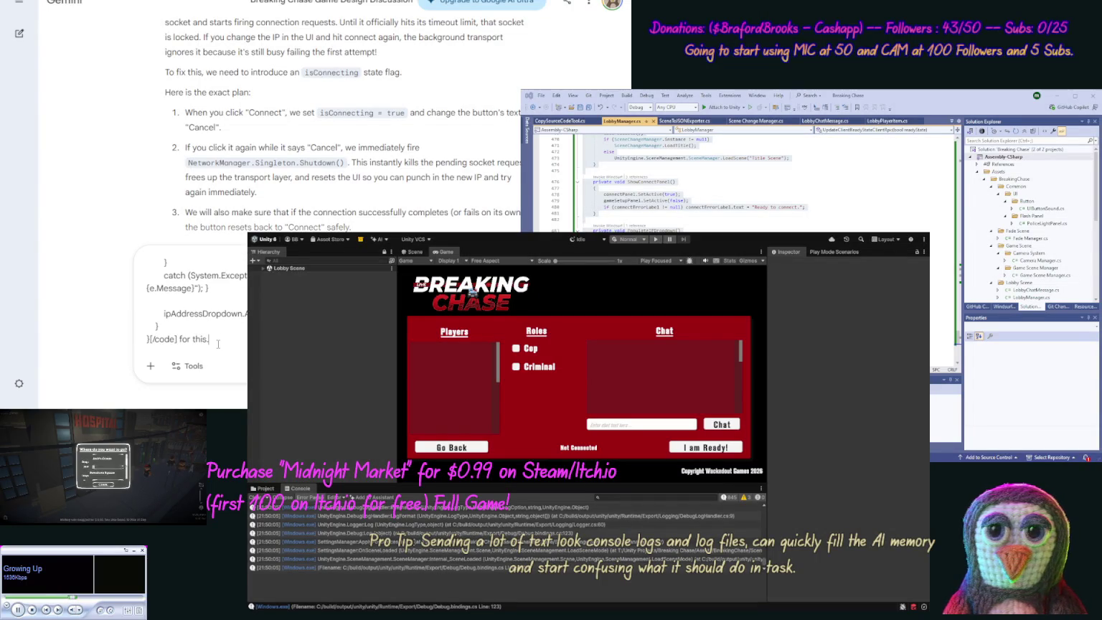
key(Return)
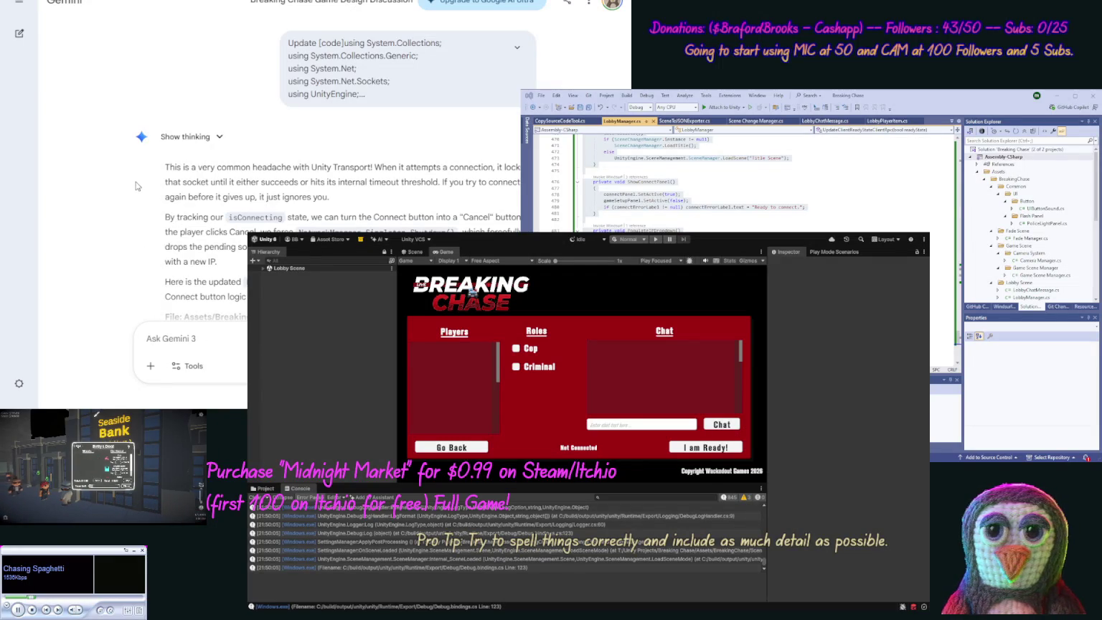
scroll(137, 194, down, 3)
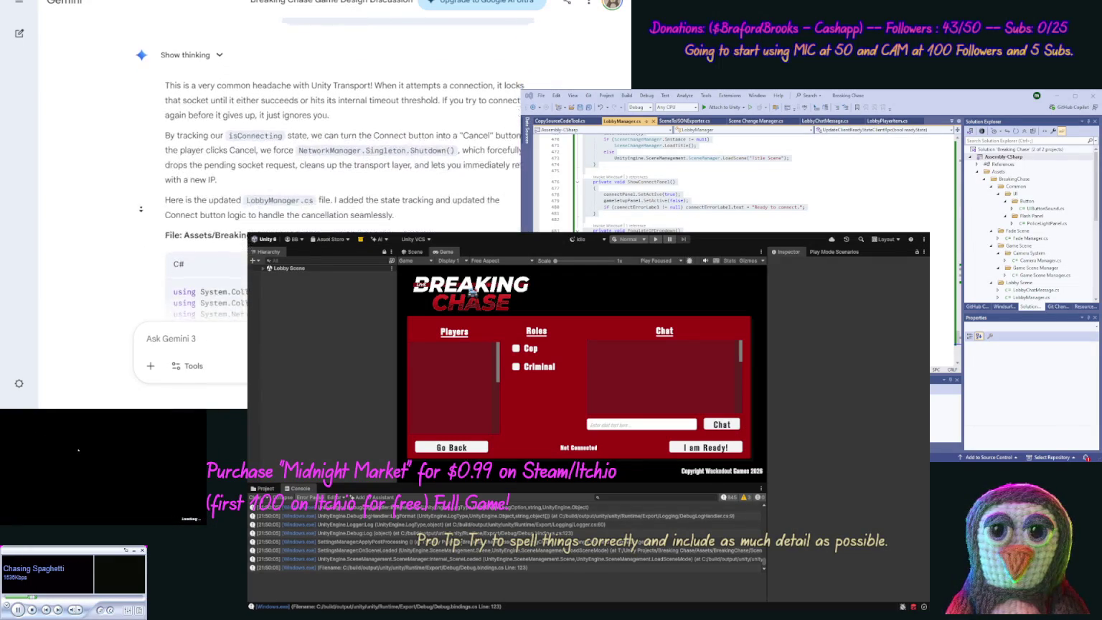
scroll(142, 211, down, 1)
click(517, 227)
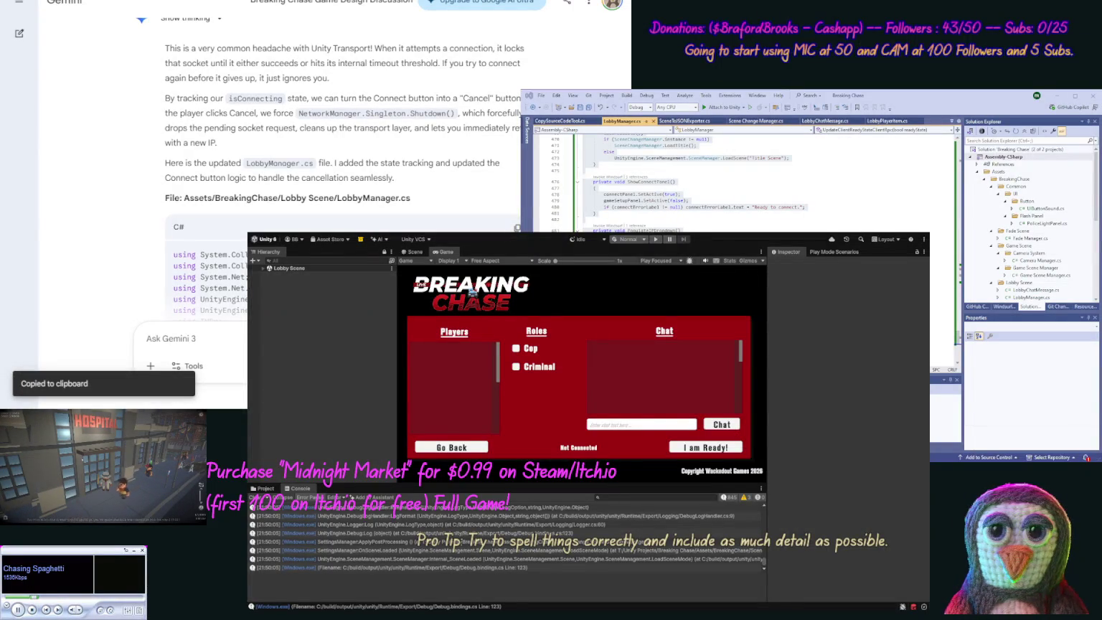
click(704, 186)
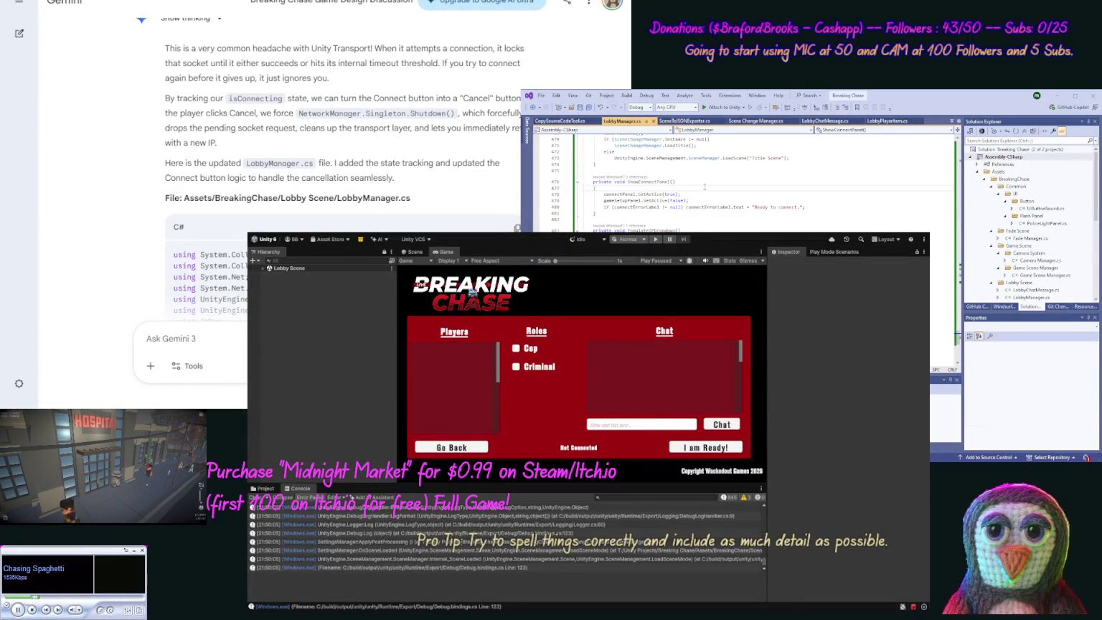
key(ctrl+a)
key(ctrl+v)
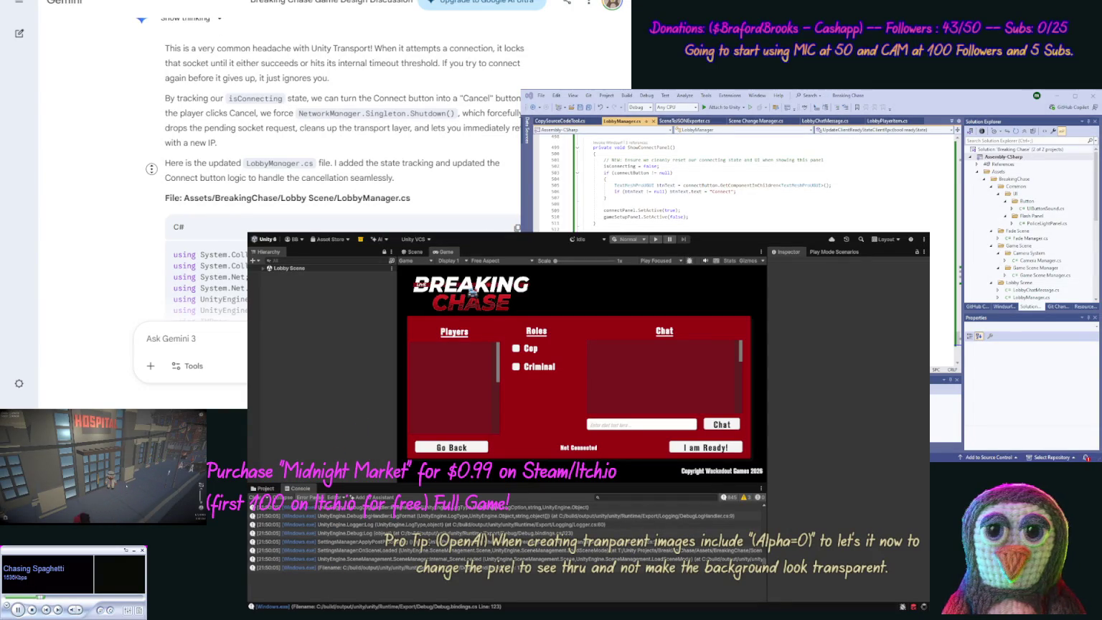
scroll(139, 259, down, 10)
scroll(140, 260, down, 10)
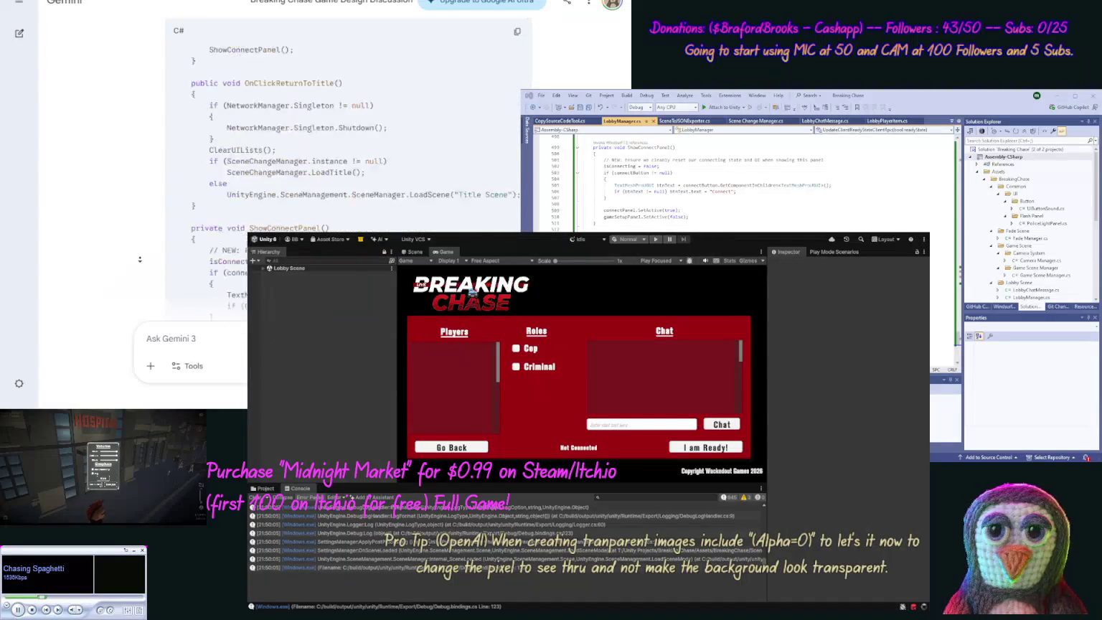
scroll(140, 260, down, 5)
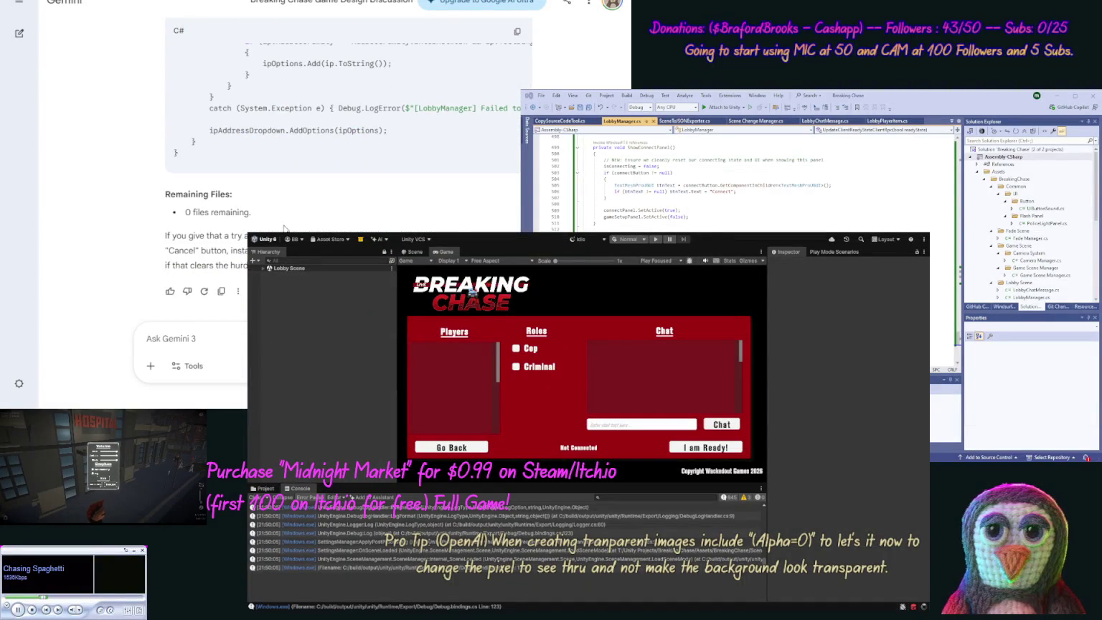
click(102, 488)
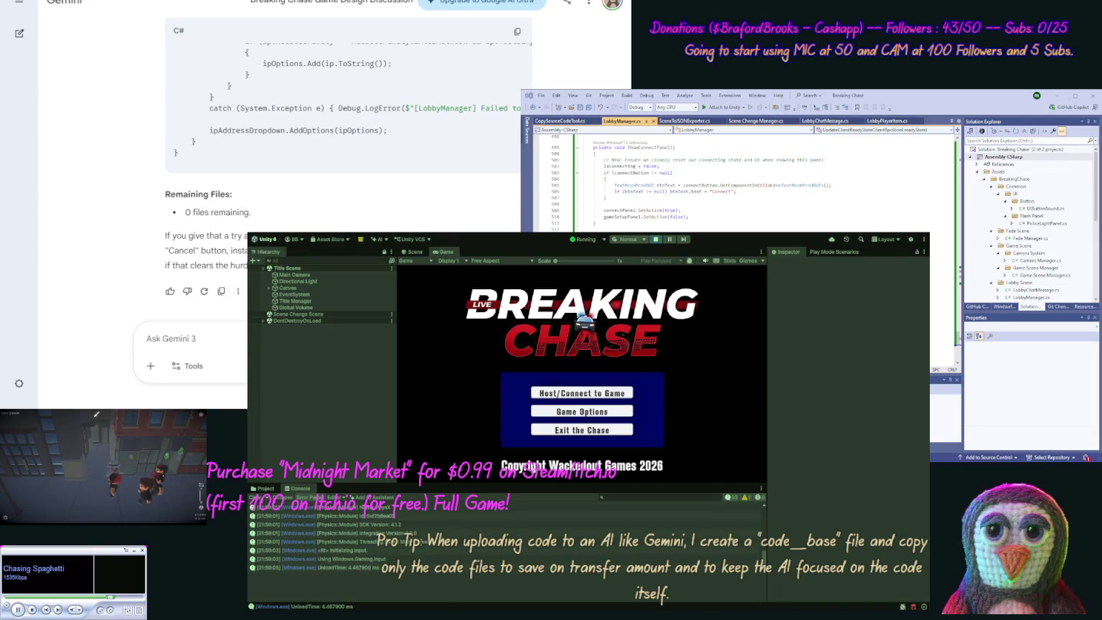
Step: Go from the title menu to Host/Connect to Game and host a new lobby
click(547, 391)
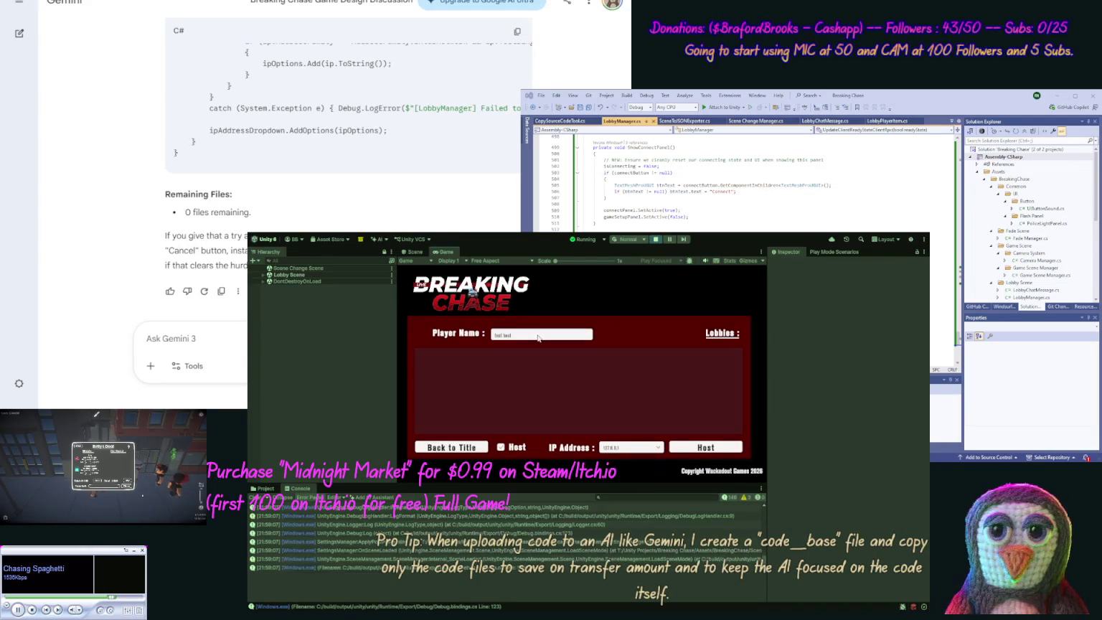
click(691, 442)
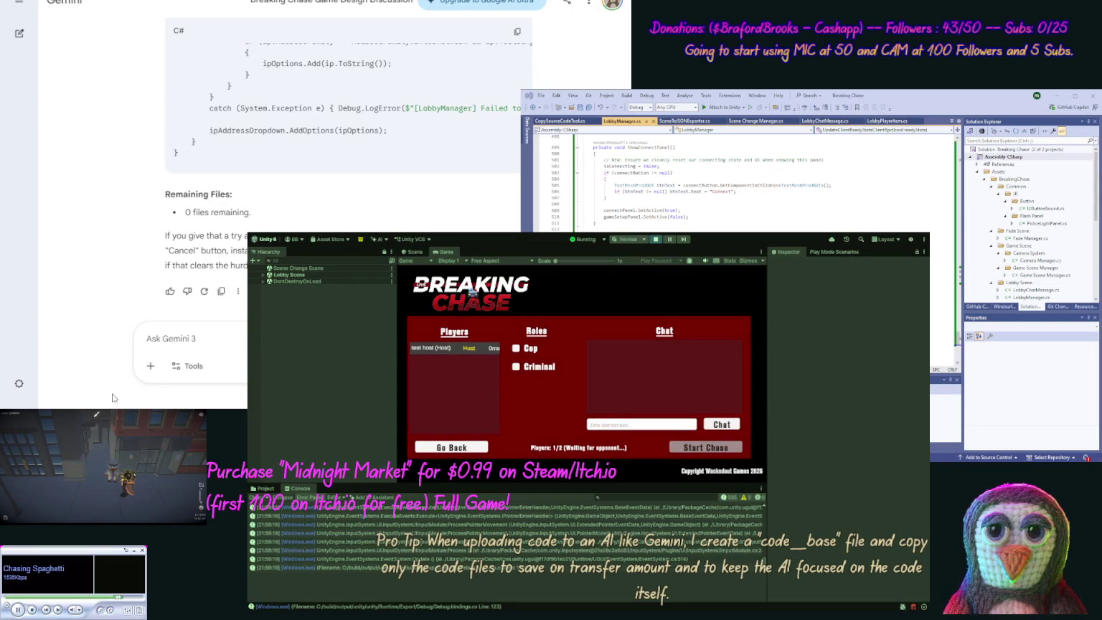
Step: Begin the Gemini follow-up with 'We should also saye if the'
text(We should also say)
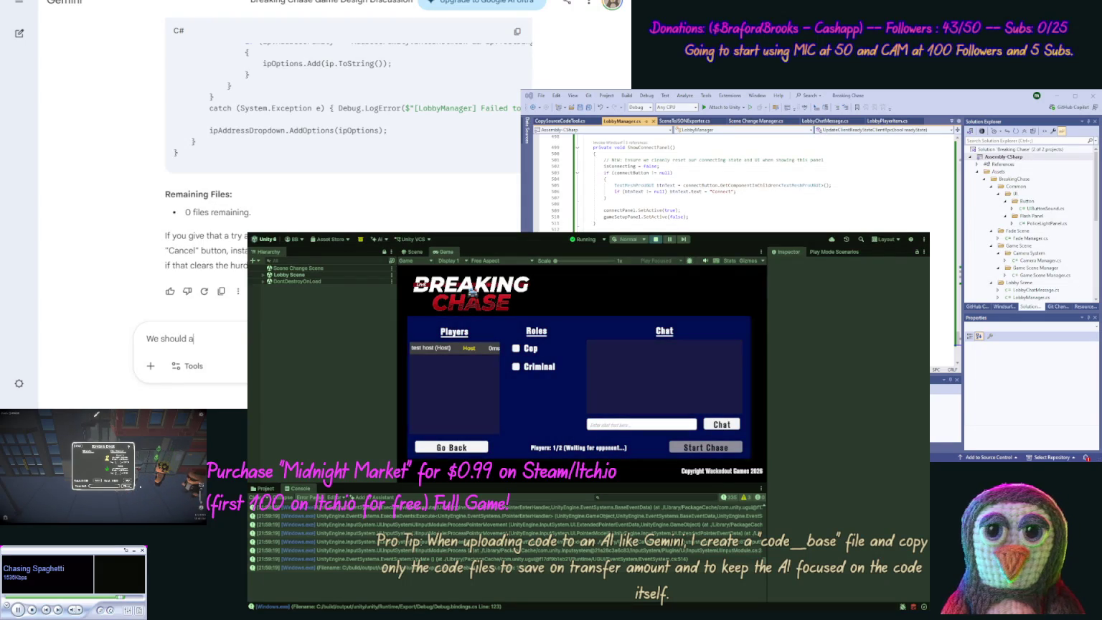
text(e )
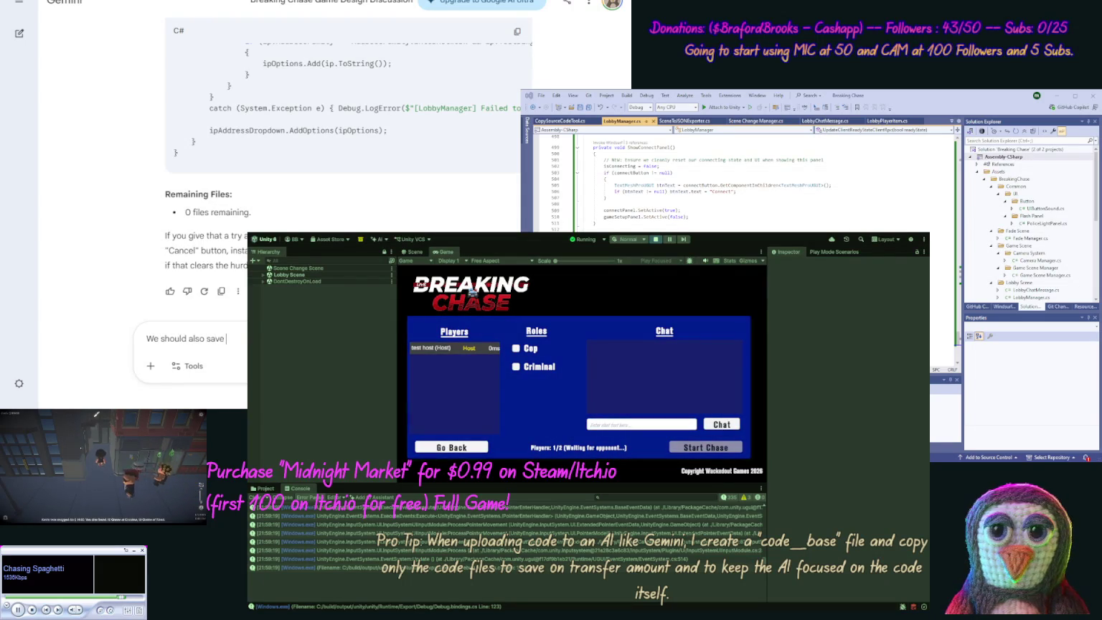
text(if the)
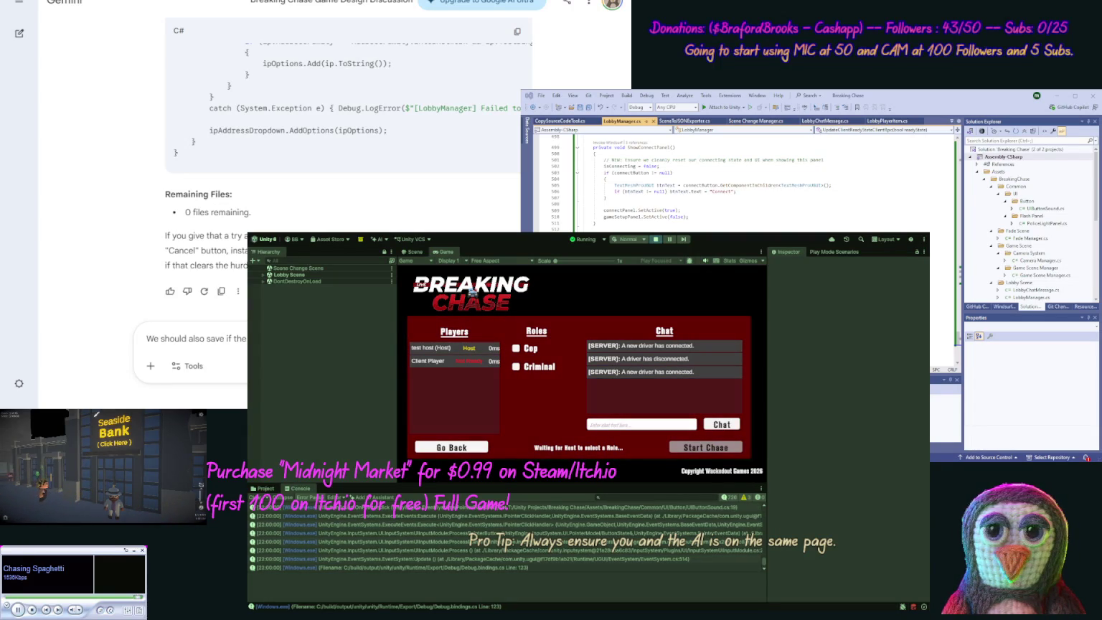
Step: Pick the Criminal role and post 'ready' in the lobby chat
click(516, 349)
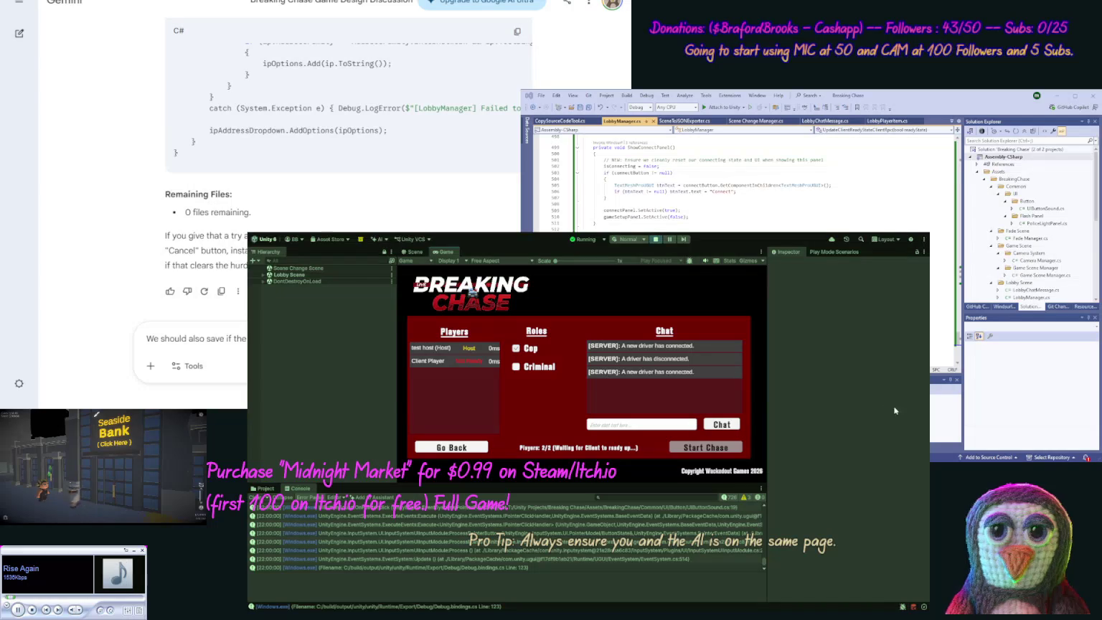
click(516, 367)
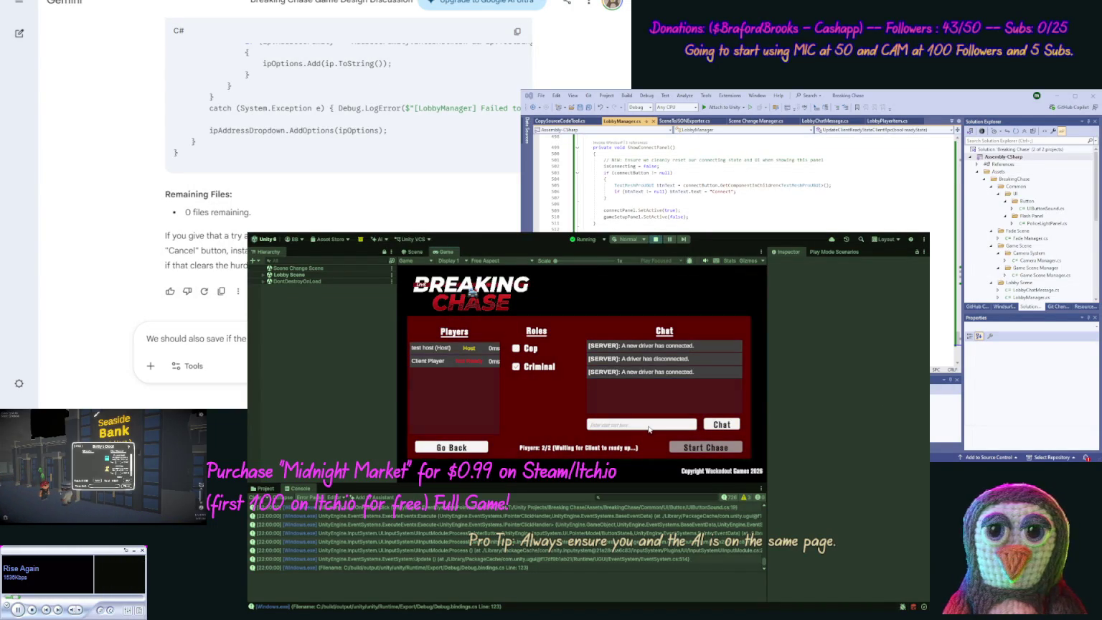
text(ready)
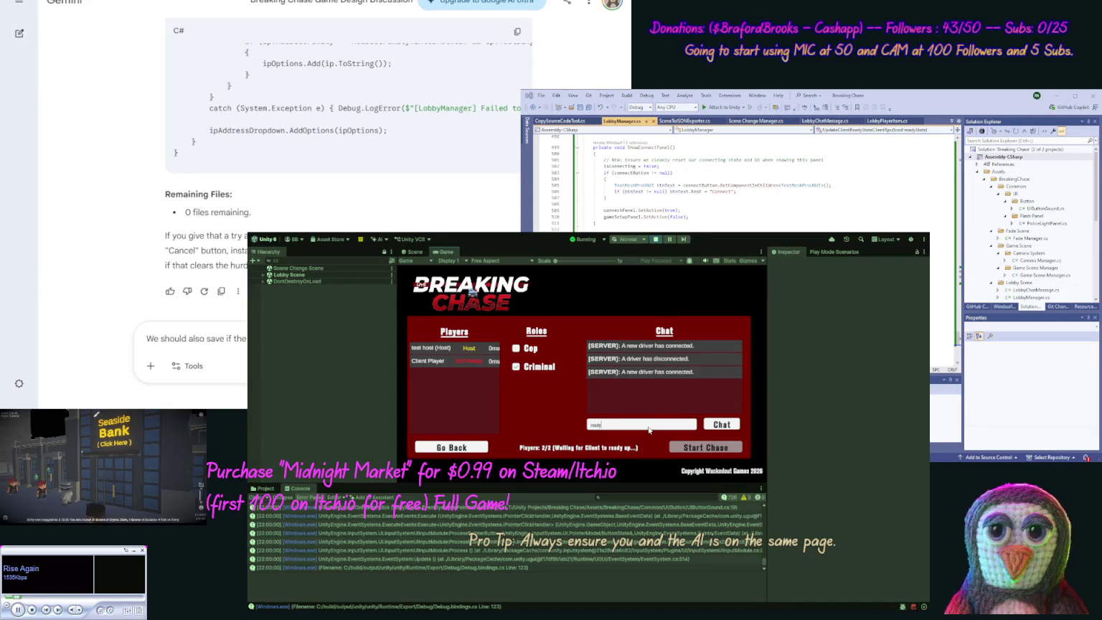
click(721, 426)
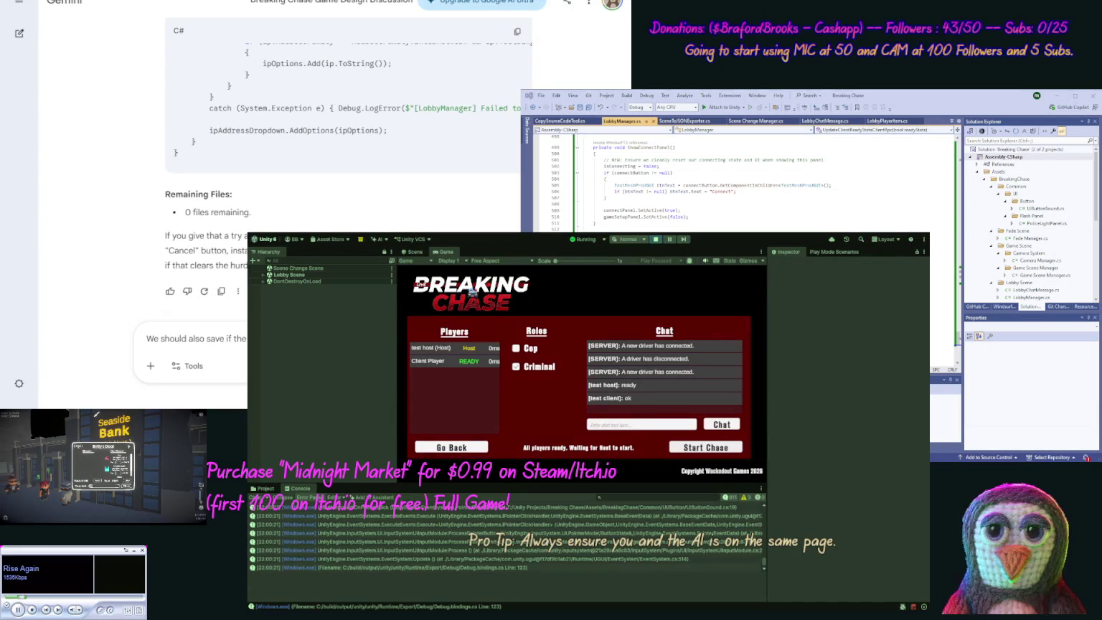
Step: Start the chase, stop the game, then send Gemini the request to save the Is Host toggle
click(715, 448)
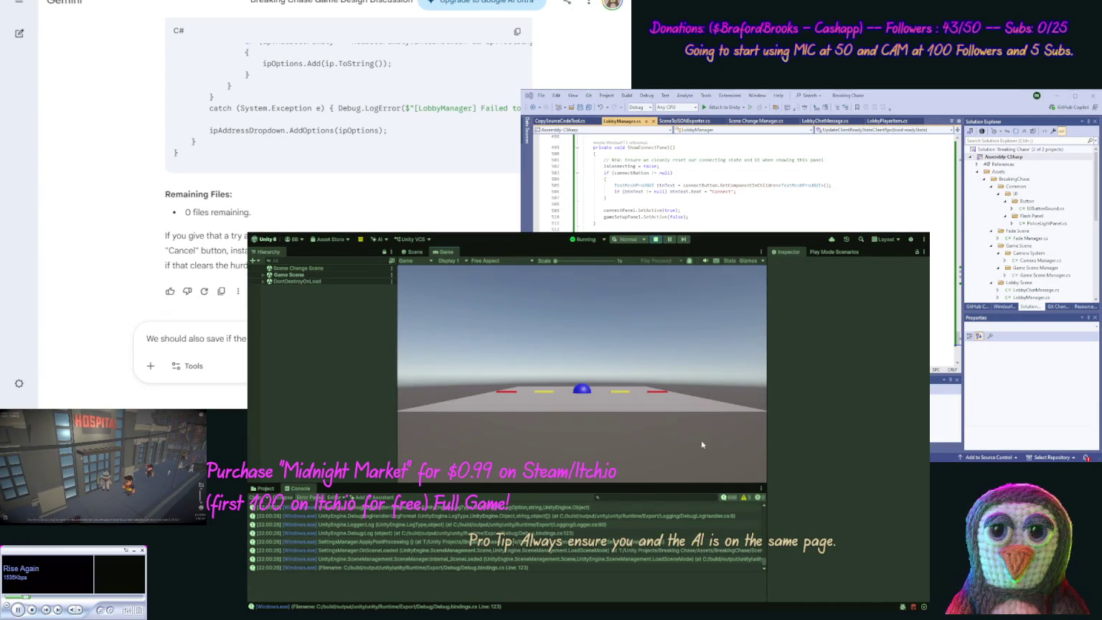
click(657, 244)
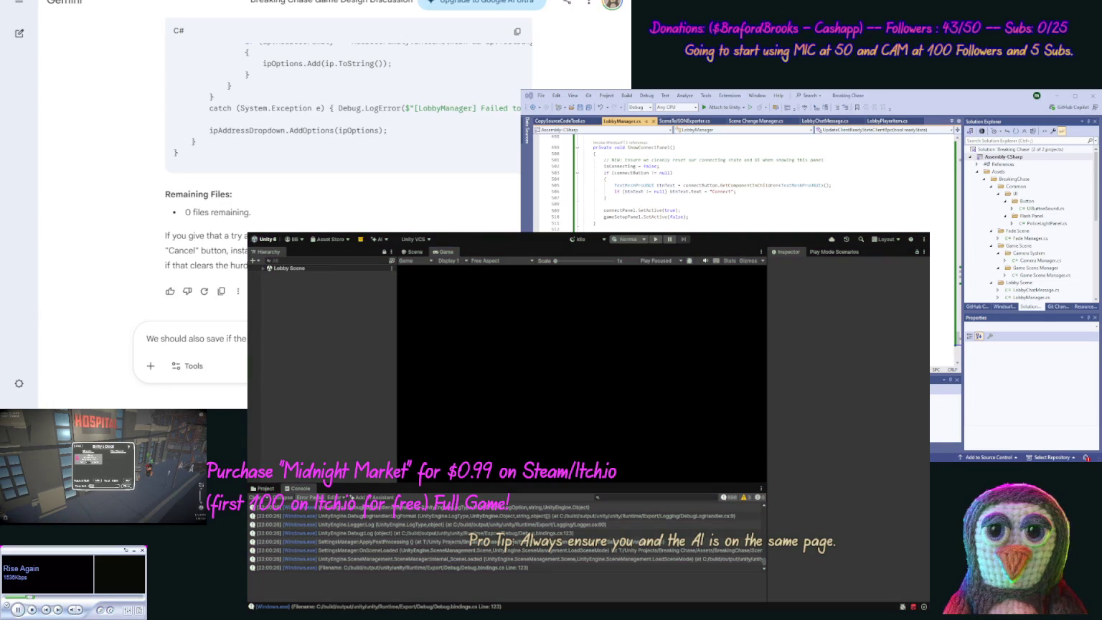
key(Return)
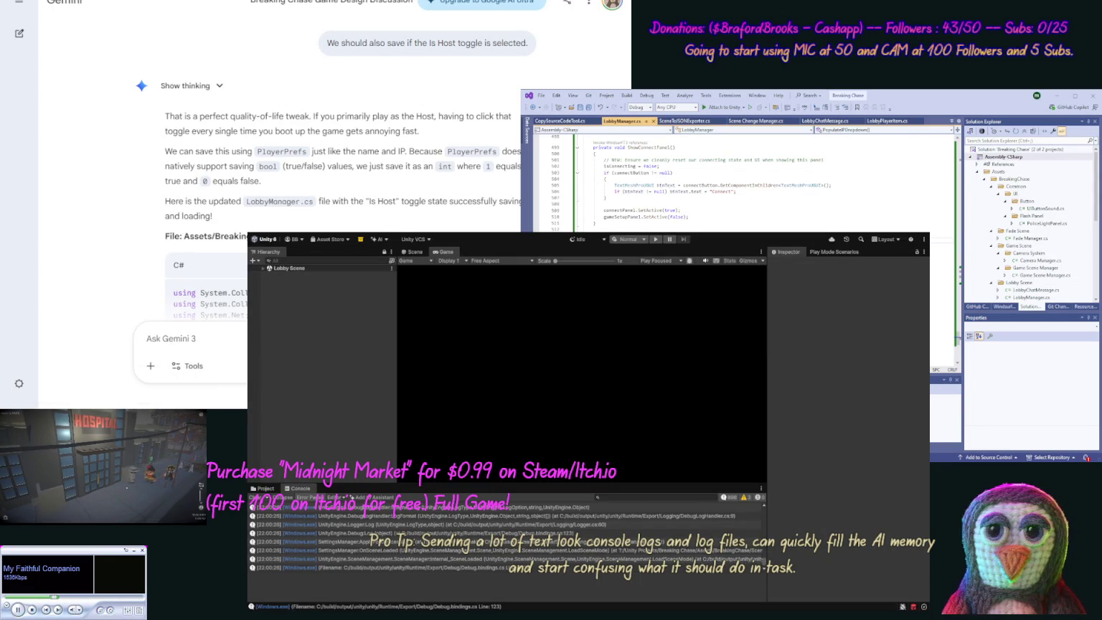
Step: Replace the old ShowConnectPanel method in LobbyManager.cs with Gemini's new code and save it
drag(584, 147, 682, 230)
key(ctrl+v)
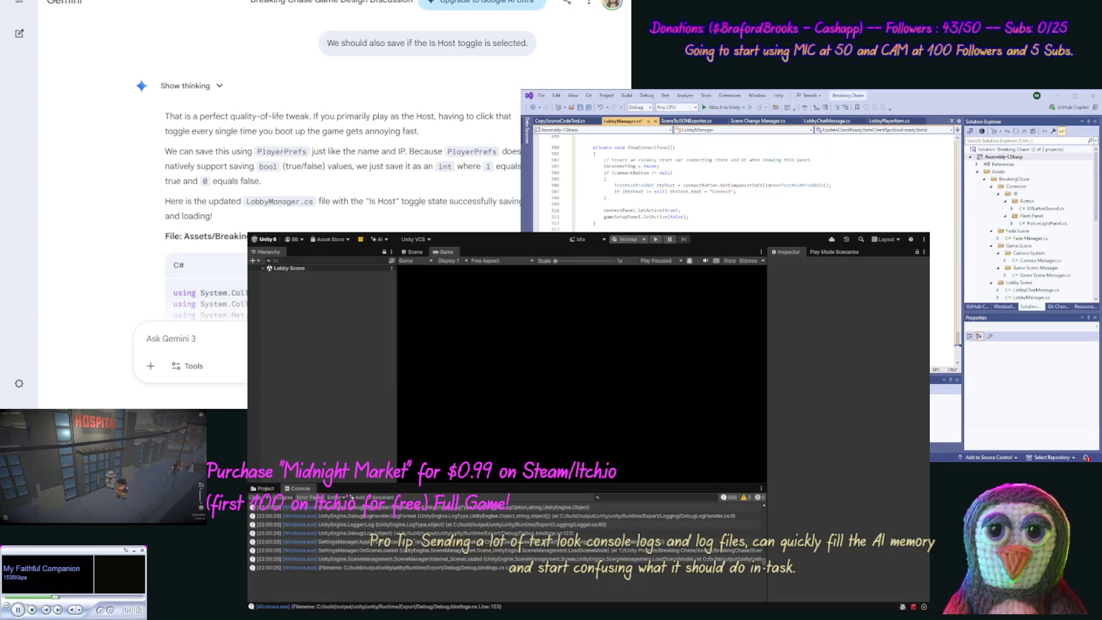
scroll(739, 183, down, 1)
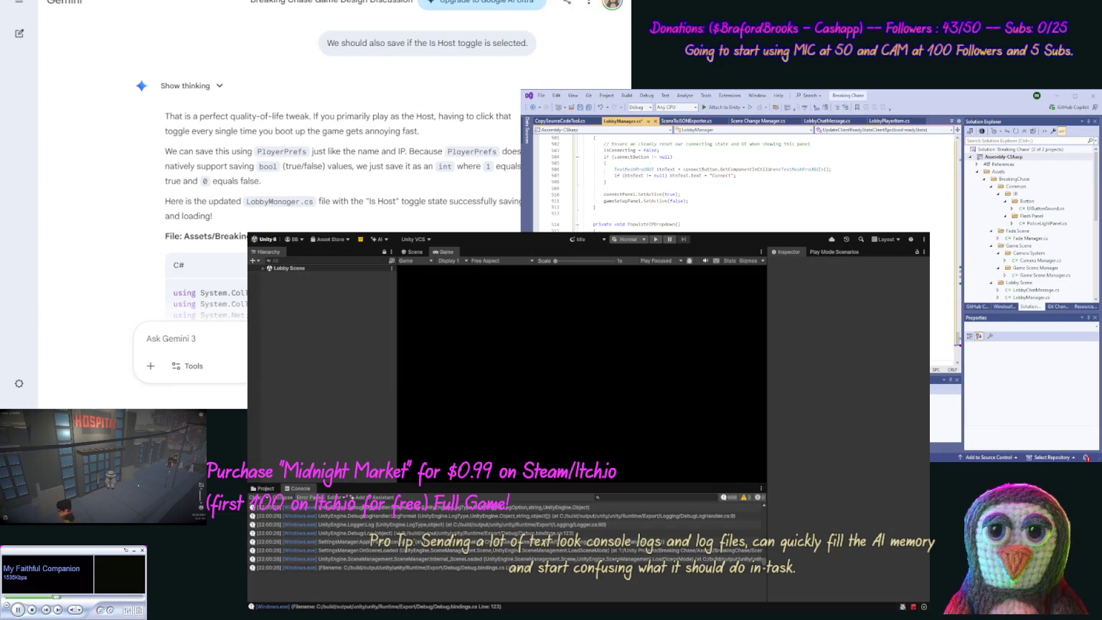
drag(585, 137, 682, 225)
key(ctrl+z)
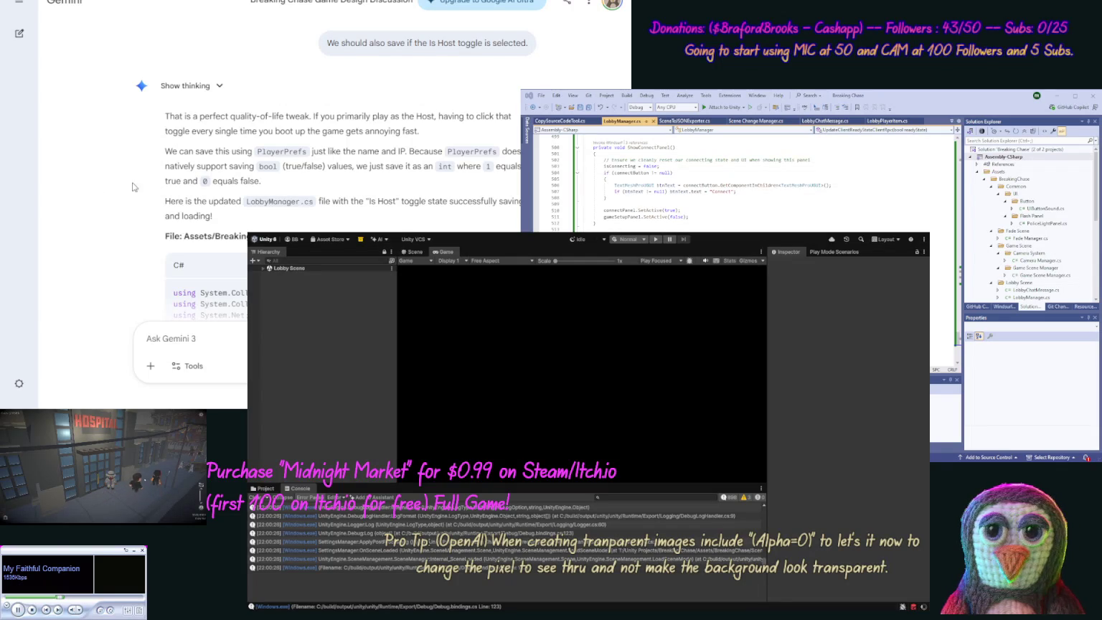
scroll(143, 219, down, 15)
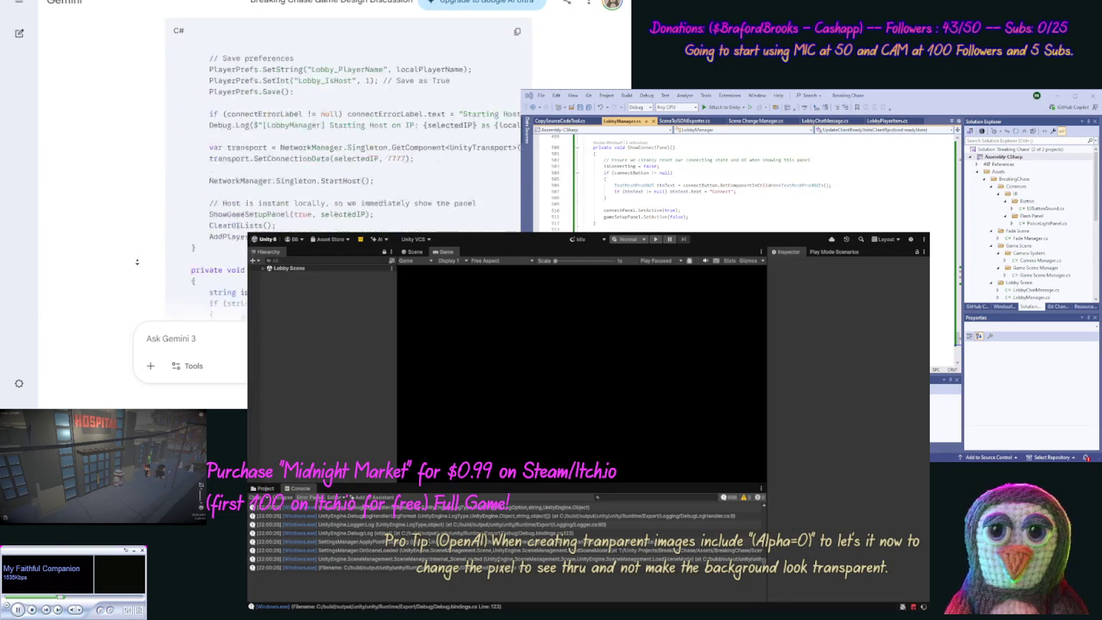
scroll(137, 262, down, 10)
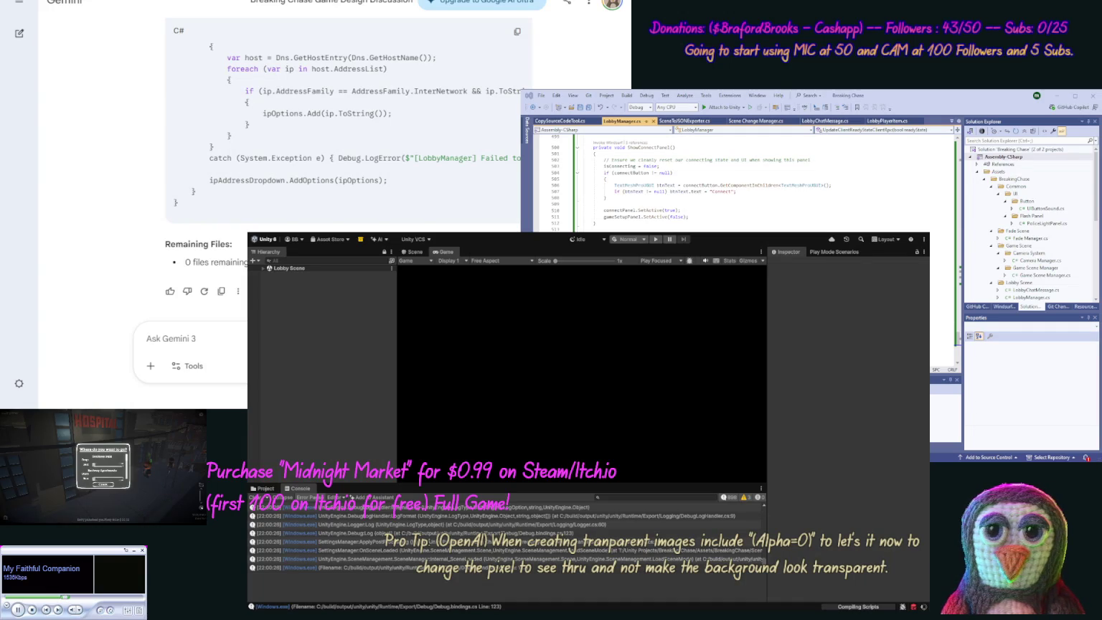
Step: Ask Gemini what it thinks of the game entry system so far
text(Oknow e)
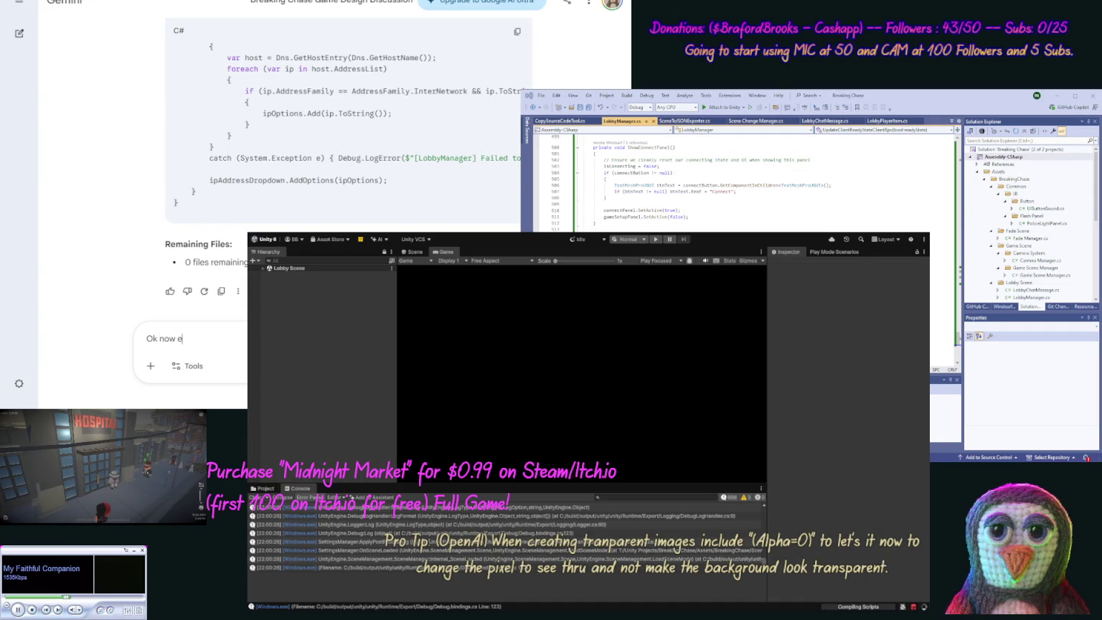
text( bef)
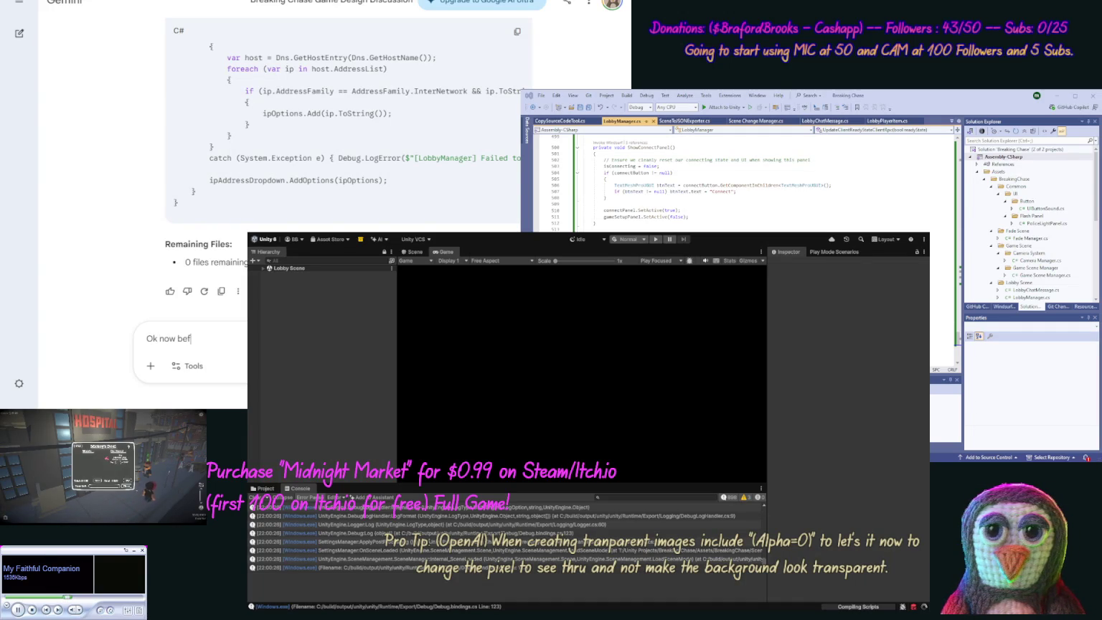
text(ore we hope in)
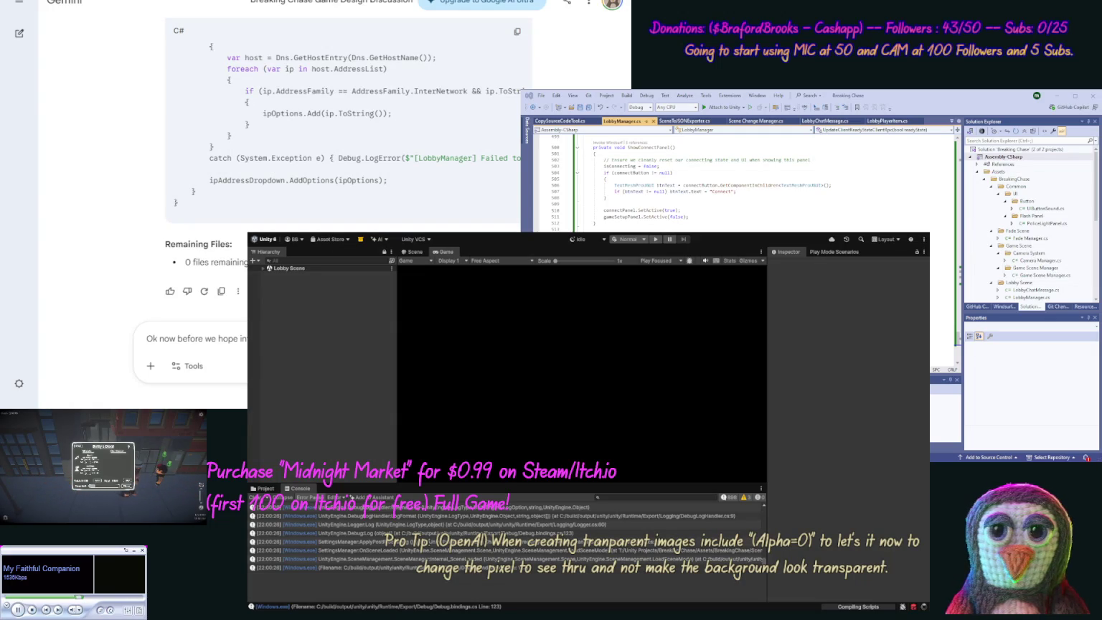
text(far?)
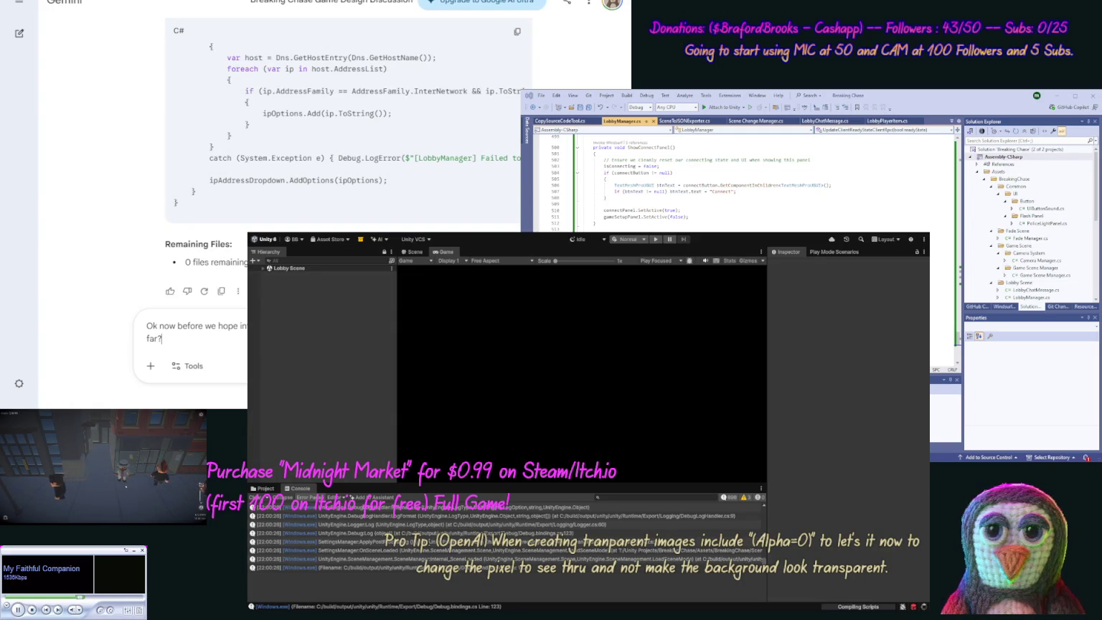
key(Return)
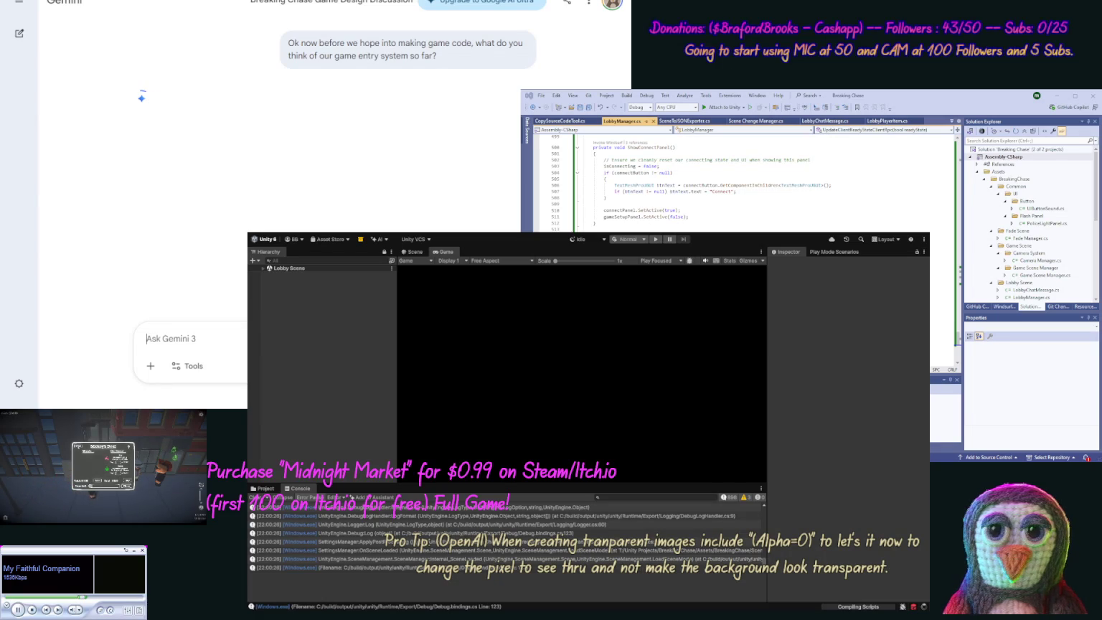
Step: Stop the reply and resubmit the question with 'Do not show code this response.' added
key(Escape)
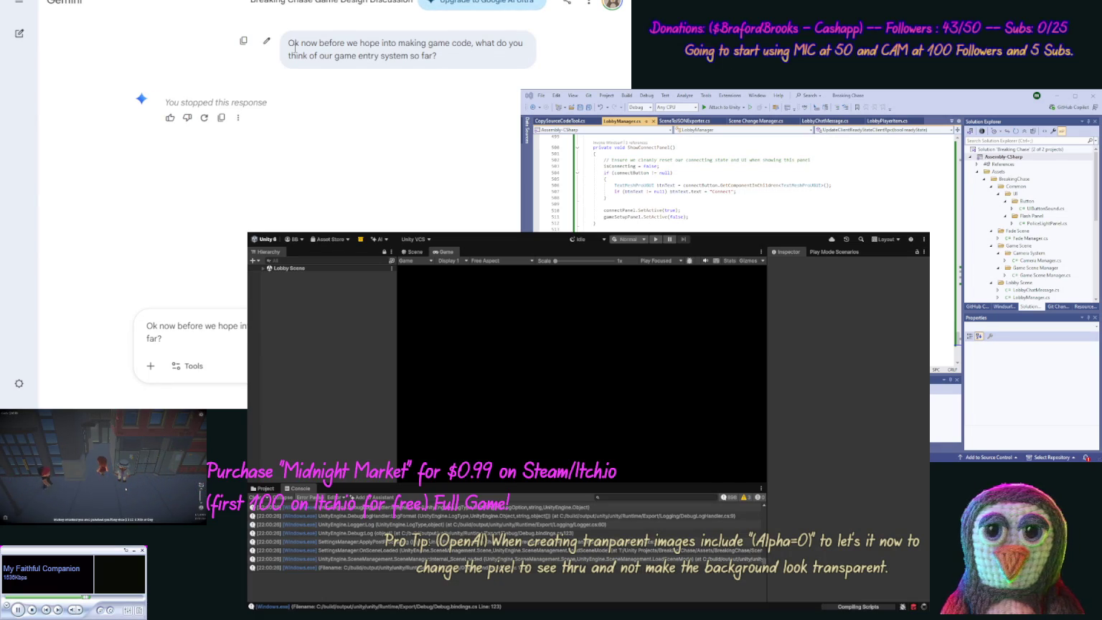
click(266, 41)
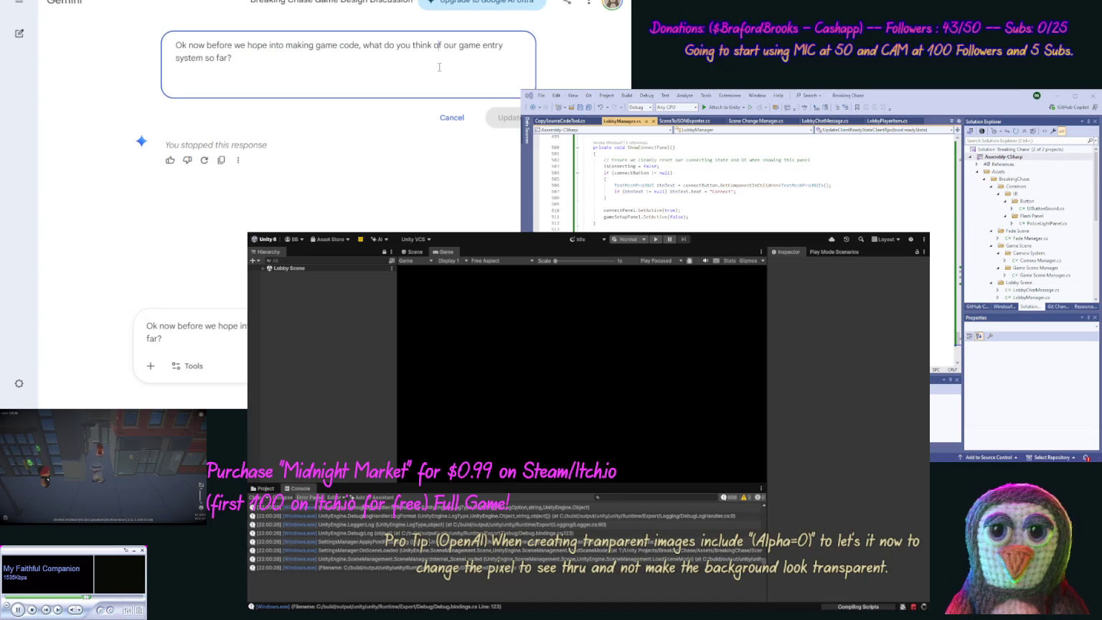
text( Do not show code this response.)
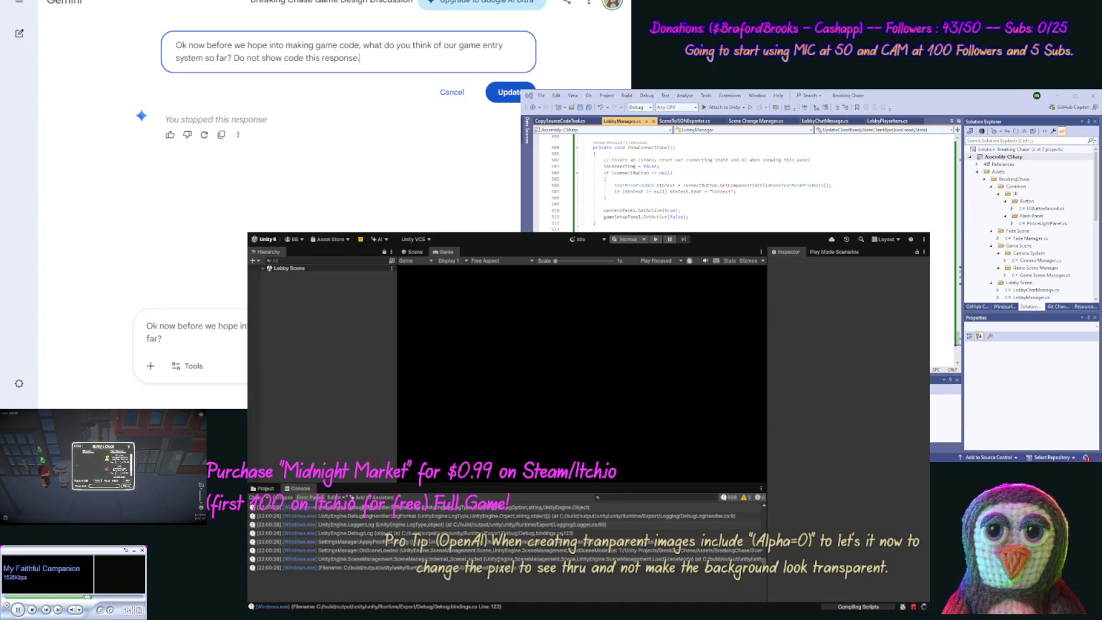
key(Return)
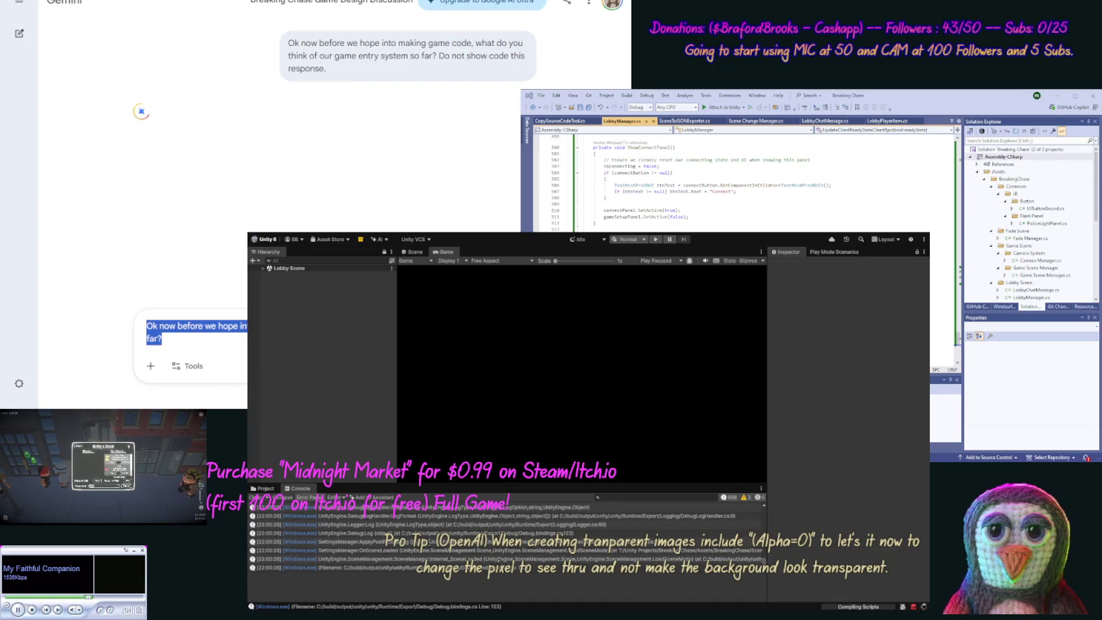
key(BackSpace)
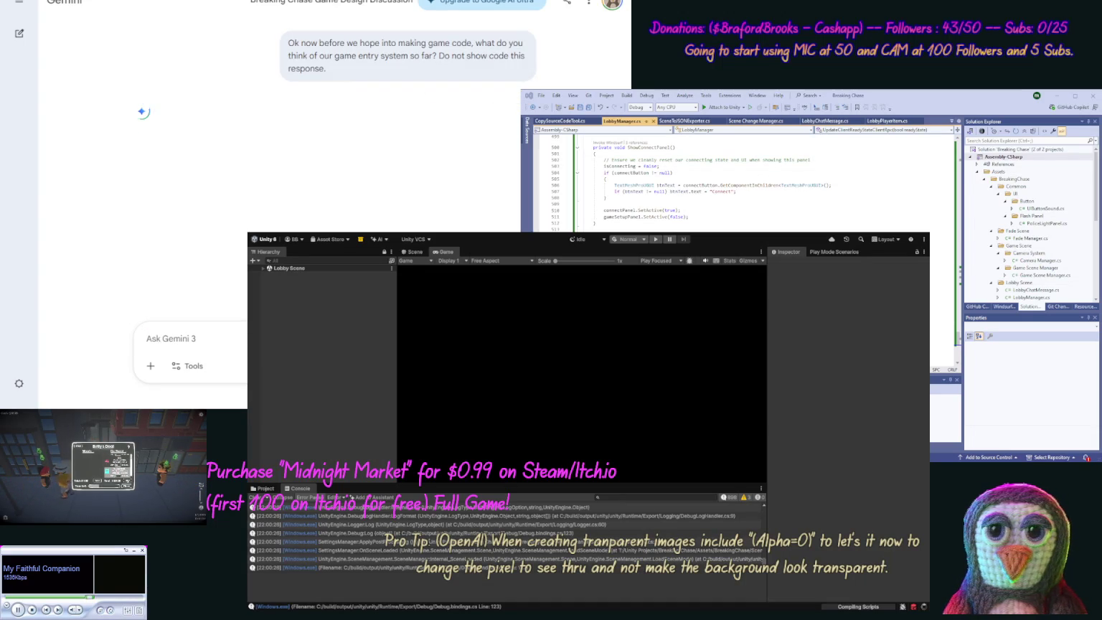
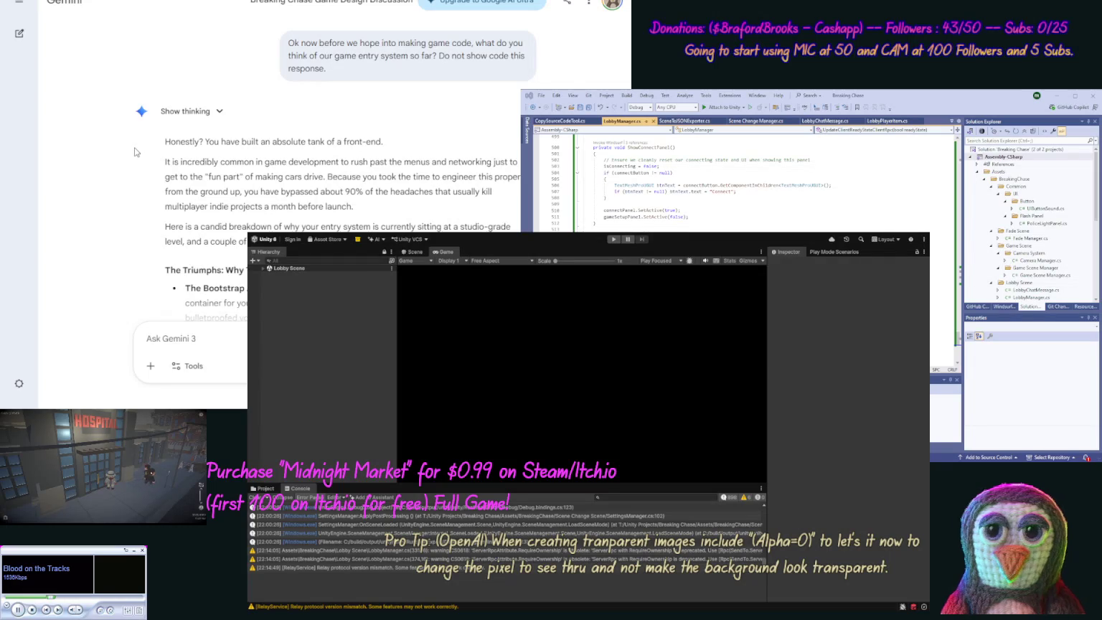
Step: Find the Game Scene folder in the project assets and select the Game Scene asset
scroll(123, 176, down, 3)
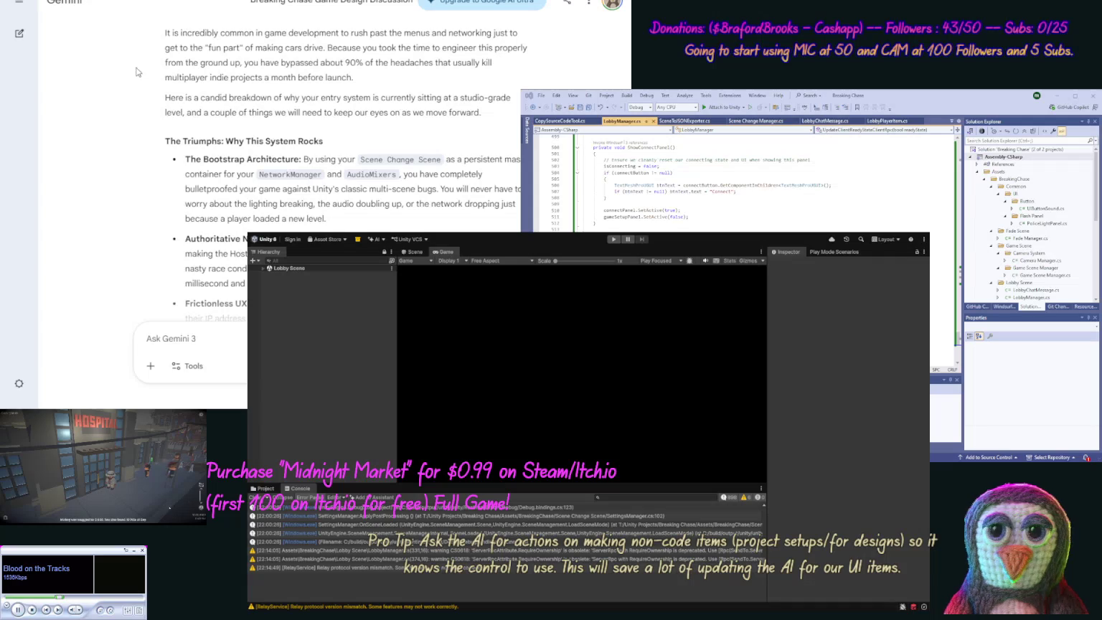
scroll(133, 86, down, 3)
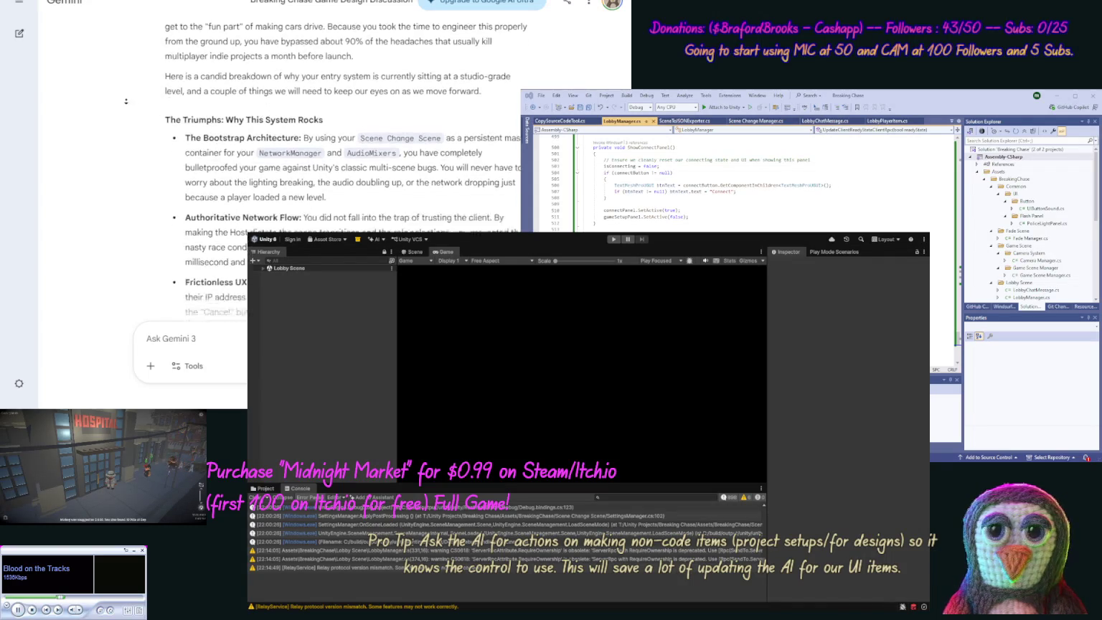
scroll(127, 89, up, 1)
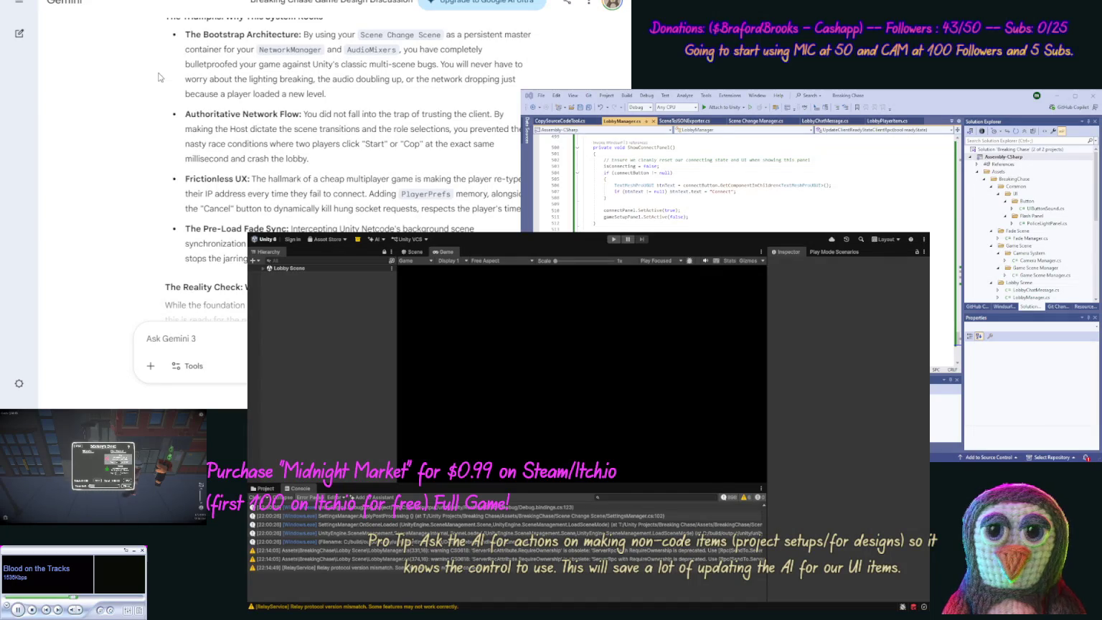
scroll(153, 96, down, 1)
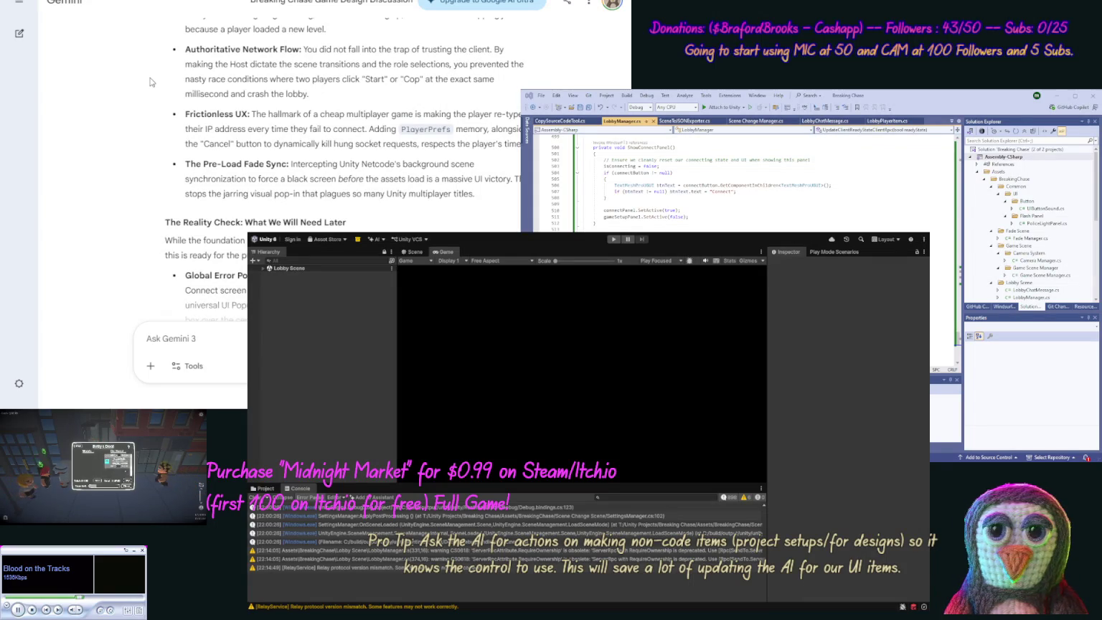
scroll(149, 86, down, 2)
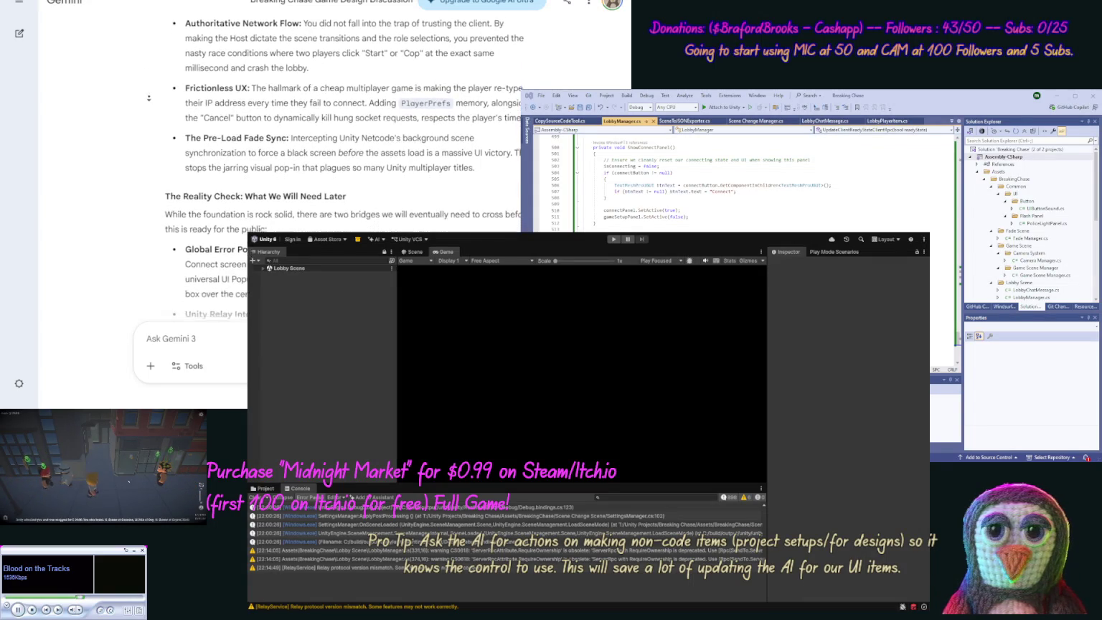
scroll(149, 99, down, 1)
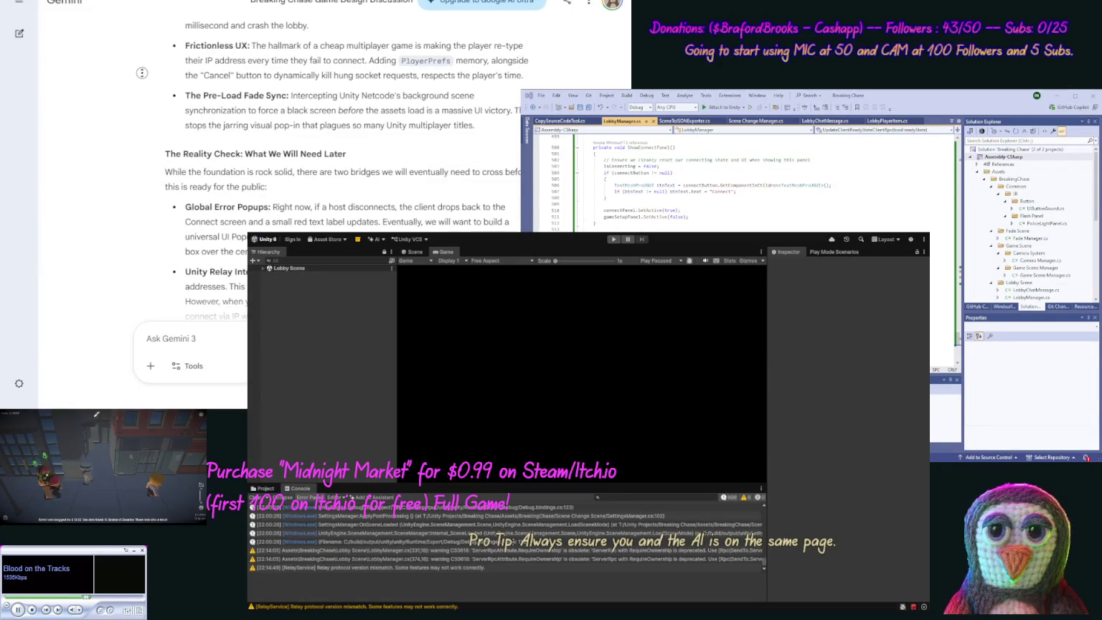
scroll(139, 88, down, 1)
scroll(140, 88, down, 3)
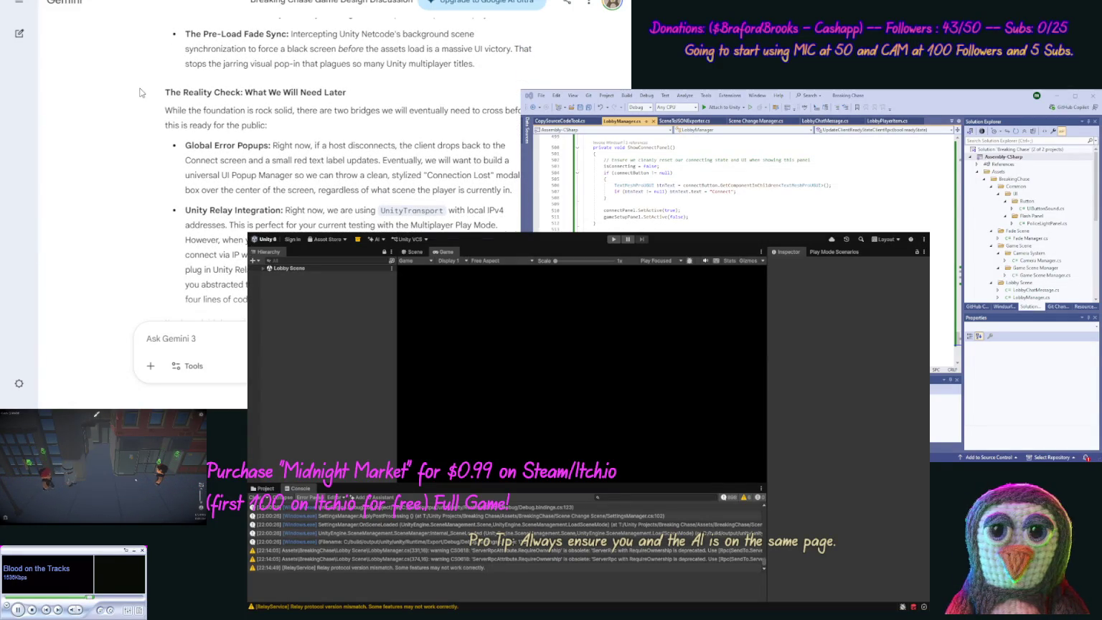
scroll(144, 75, down, 2)
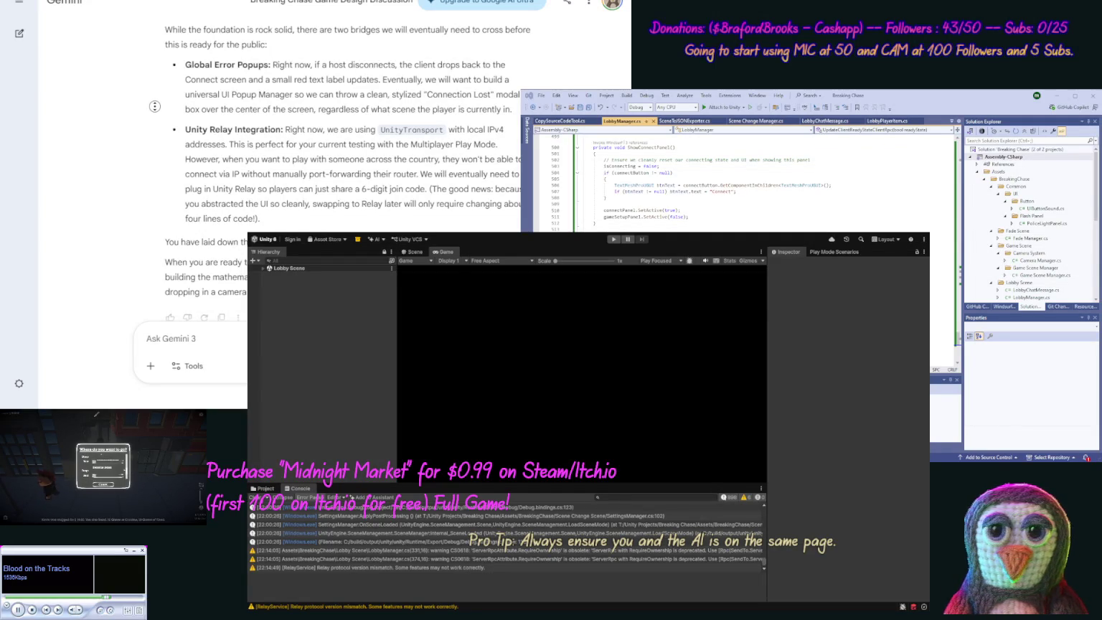
scroll(154, 119, down, 1)
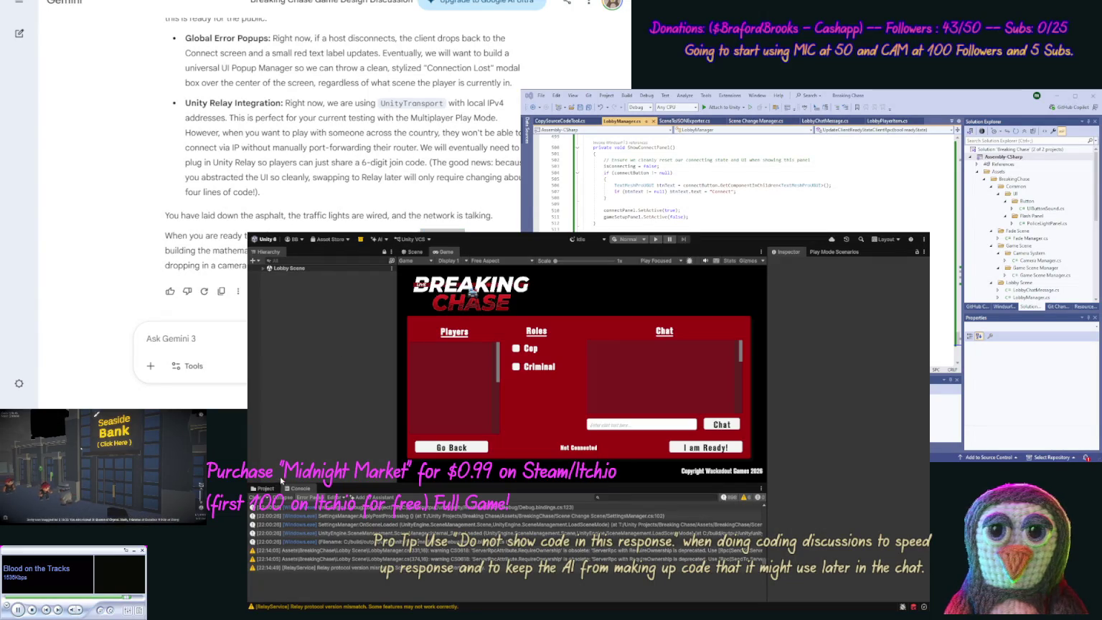
click(275, 490)
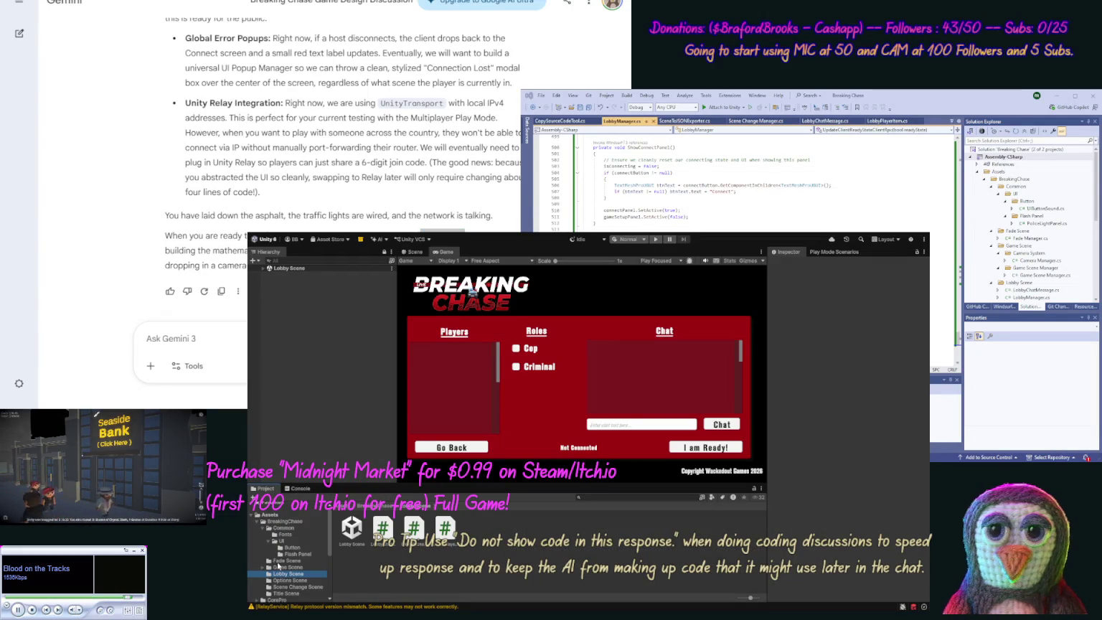
click(262, 528)
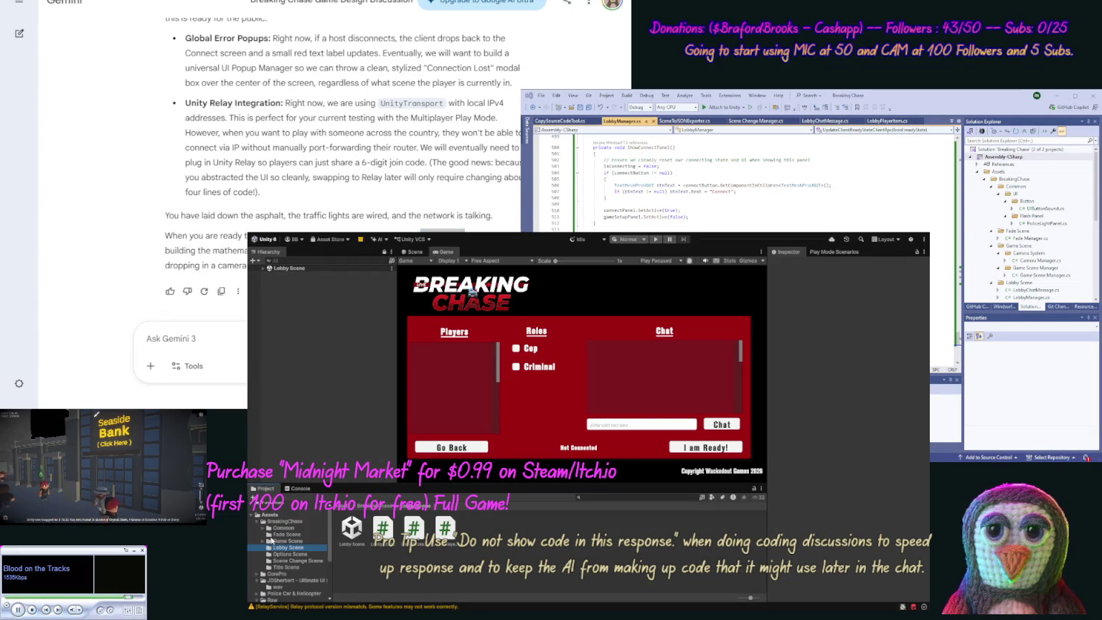
click(272, 541)
click(476, 528)
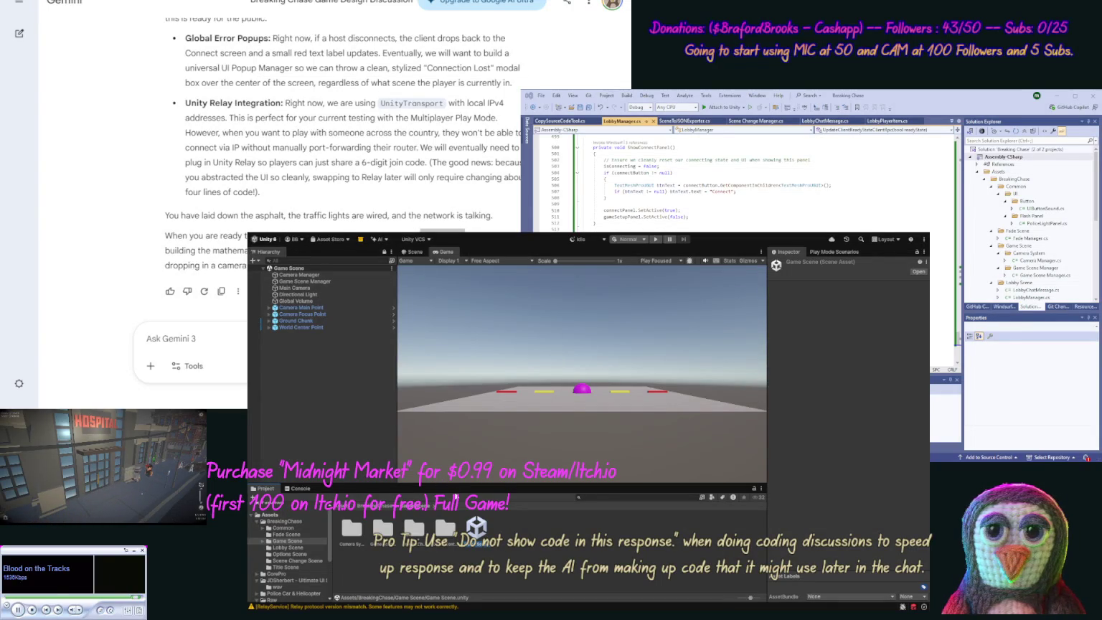
Step: Copy the Game Scene hierarchy as JSON and return to the Scene view
key(ctrl+shift+c)
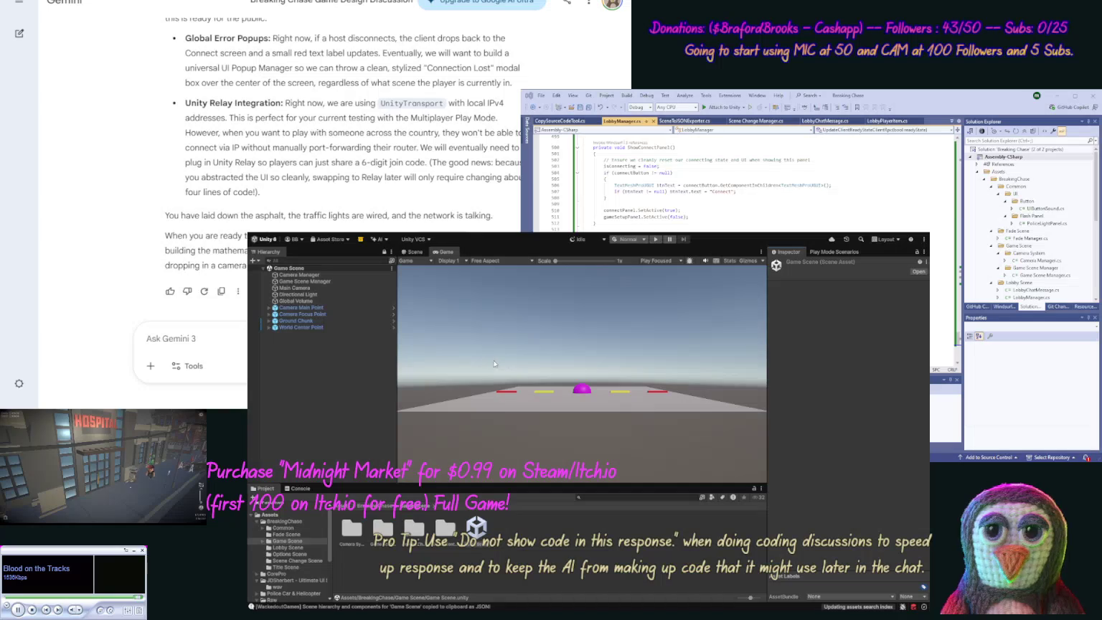
click(415, 251)
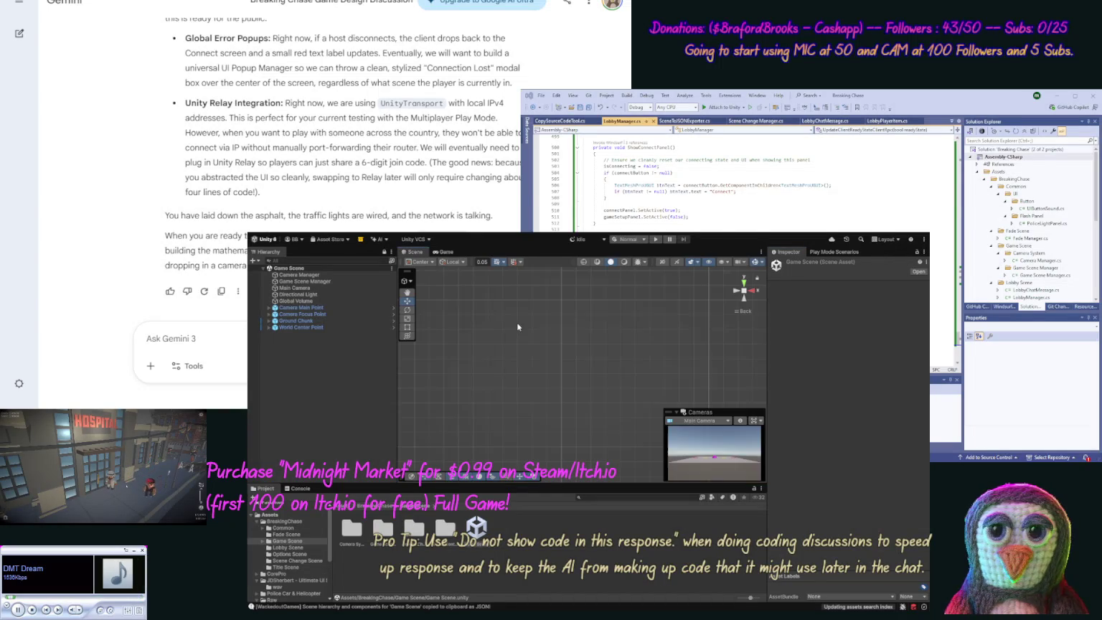
Step: Select Camera Main Point and frame it at a tilted angle in the Scene view
click(301, 307)
key(f)
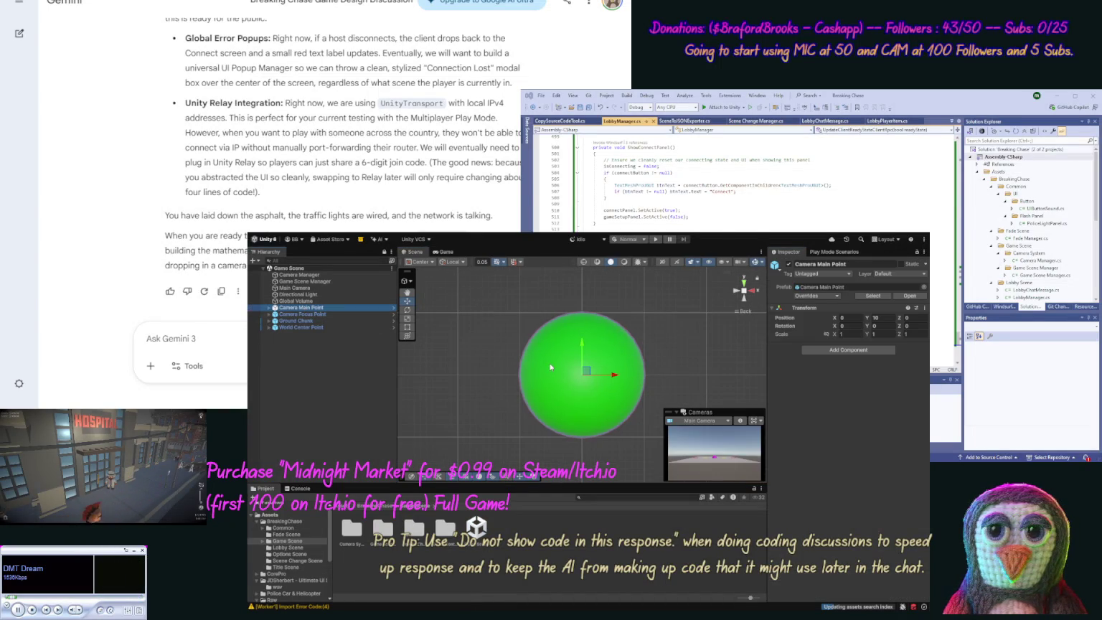
scroll(550, 388, down, 1)
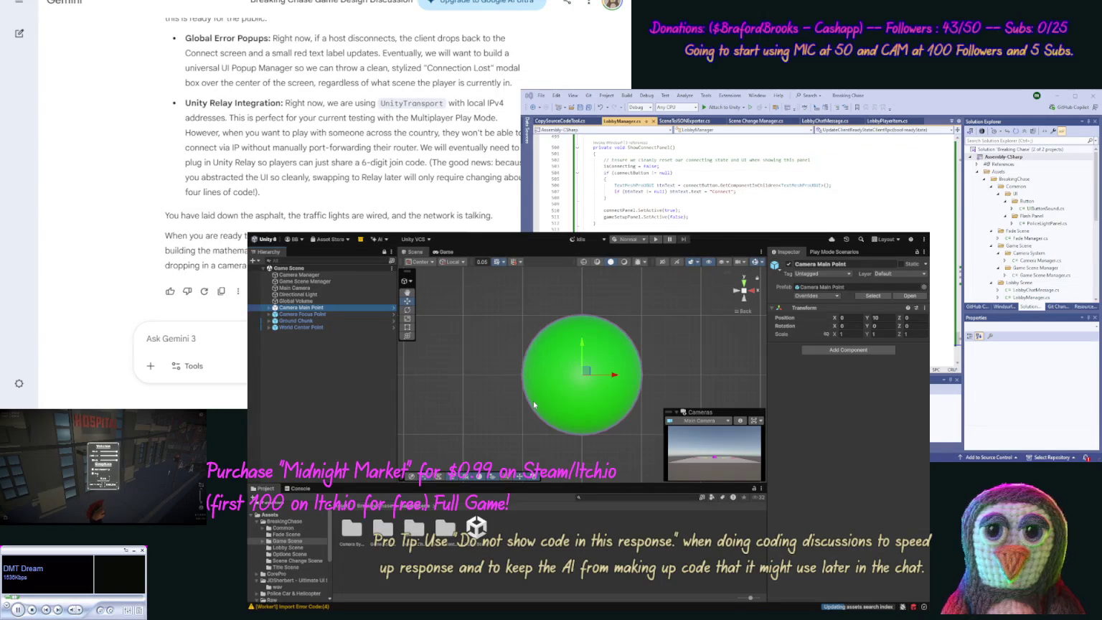
scroll(498, 376, down, 2)
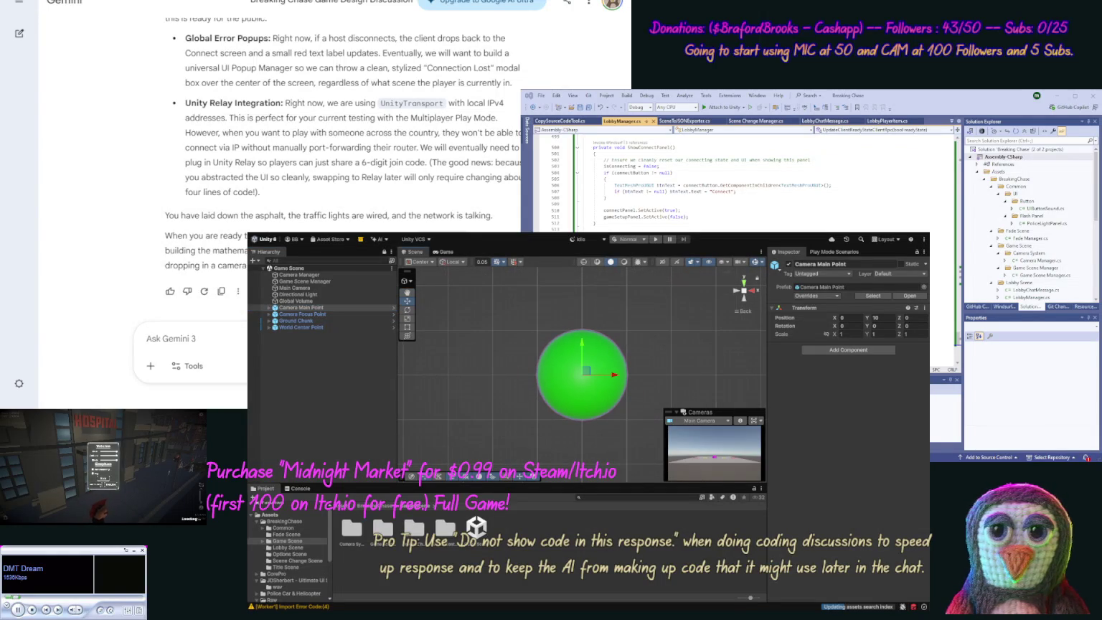
scroll(590, 441, down, 5)
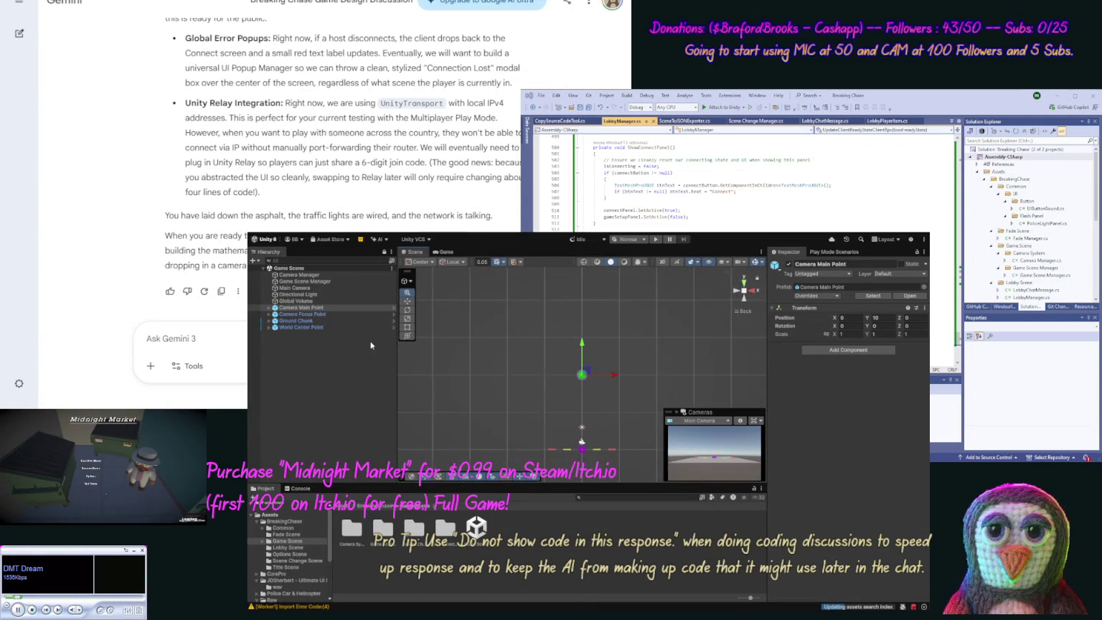
mouse_move(569, 387)
mouse_down()
mouse_move(540, 440)
mouse_move(535, 422)
mouse_up()
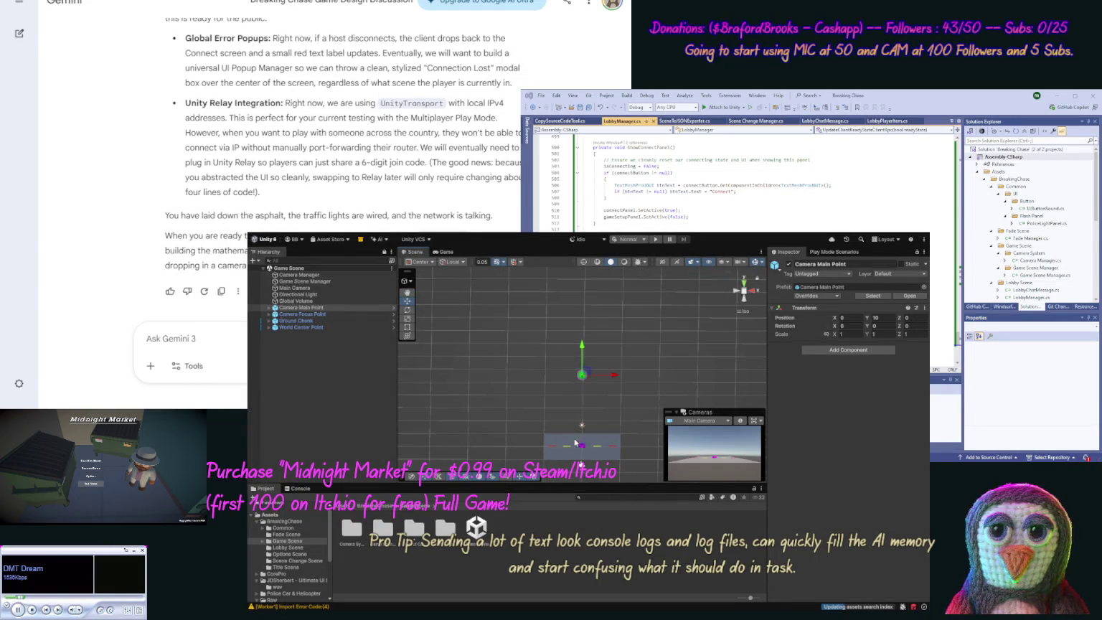
Step: Duplicate Camera Main Point and move the copy along X to -2.84
click(294, 308)
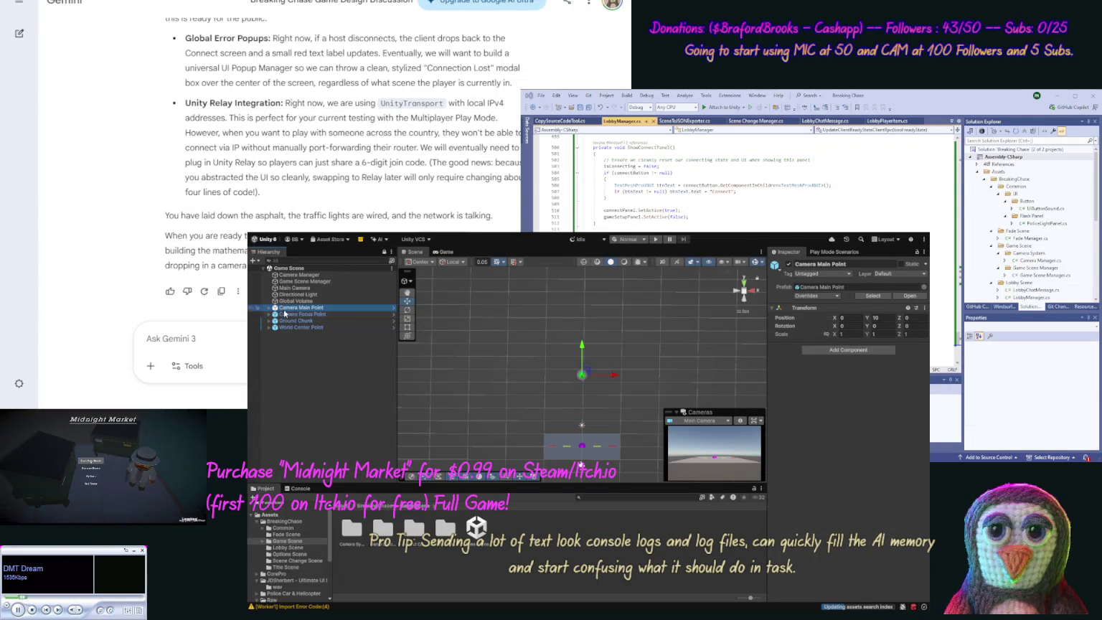
key(ctrl+d)
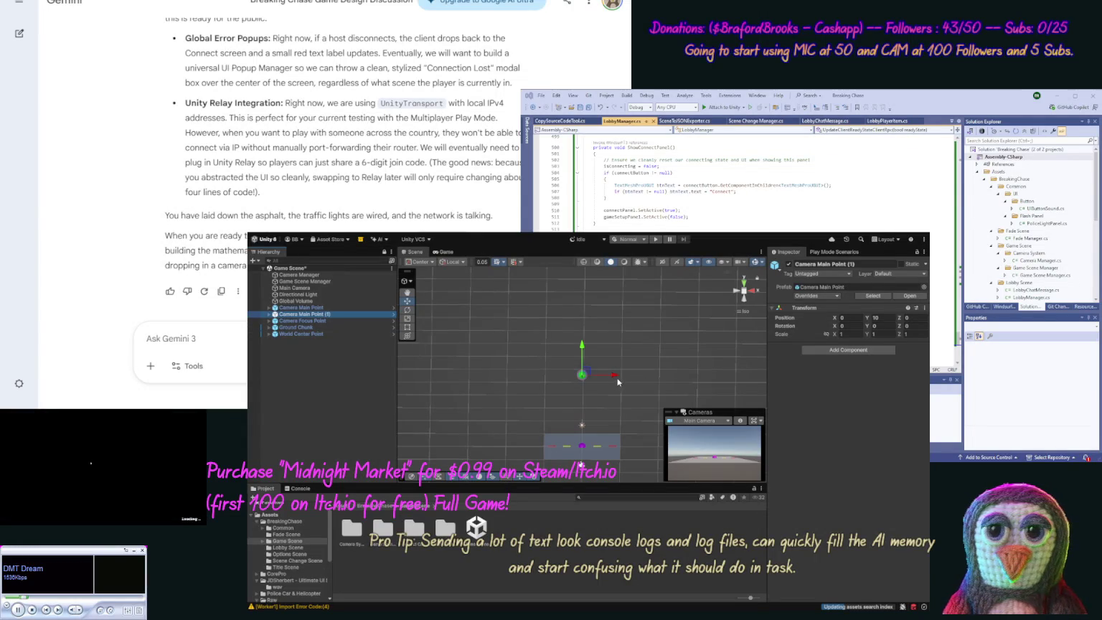
mouse_move(614, 375)
mouse_down()
mouse_move(585, 375)
mouse_move(594, 374)
mouse_move(557, 328)
mouse_up()
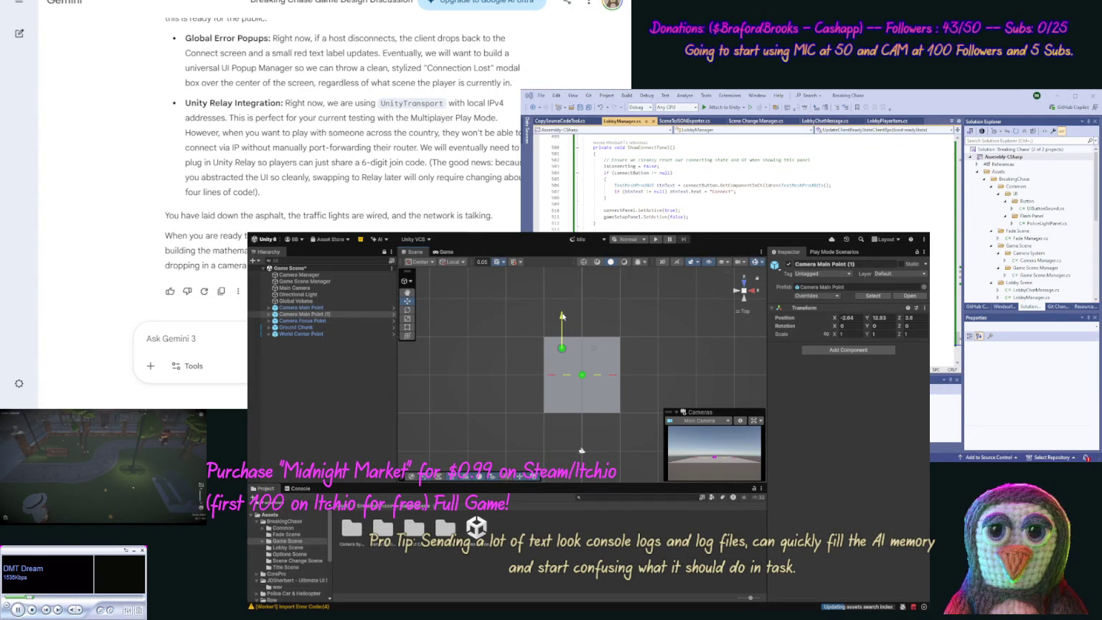
Step: Remove the '(1)' suffix so the copy is named Camera Main Point
click(302, 316)
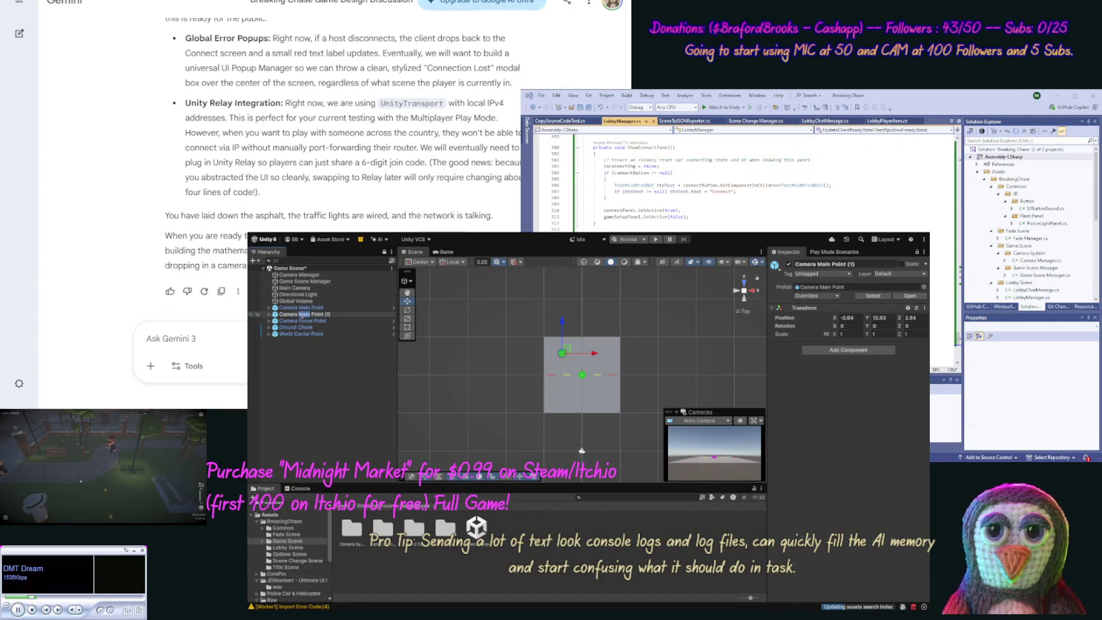
key(End)
key(BackSpace)
key(BackSpace)
key(BackSpace)
key(Return)
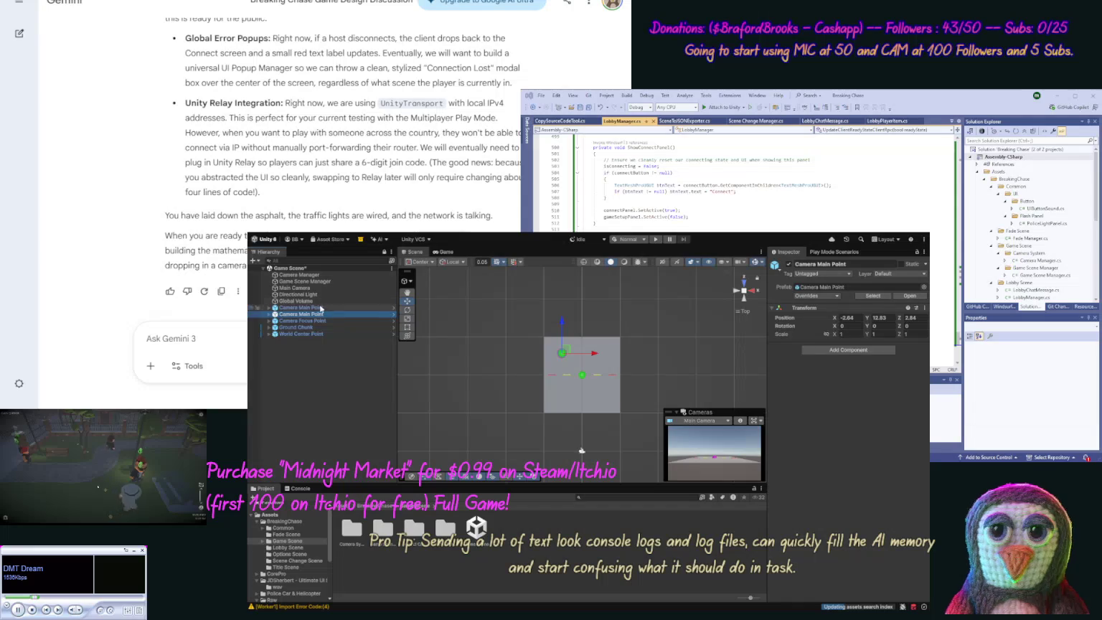
double_click(302, 308)
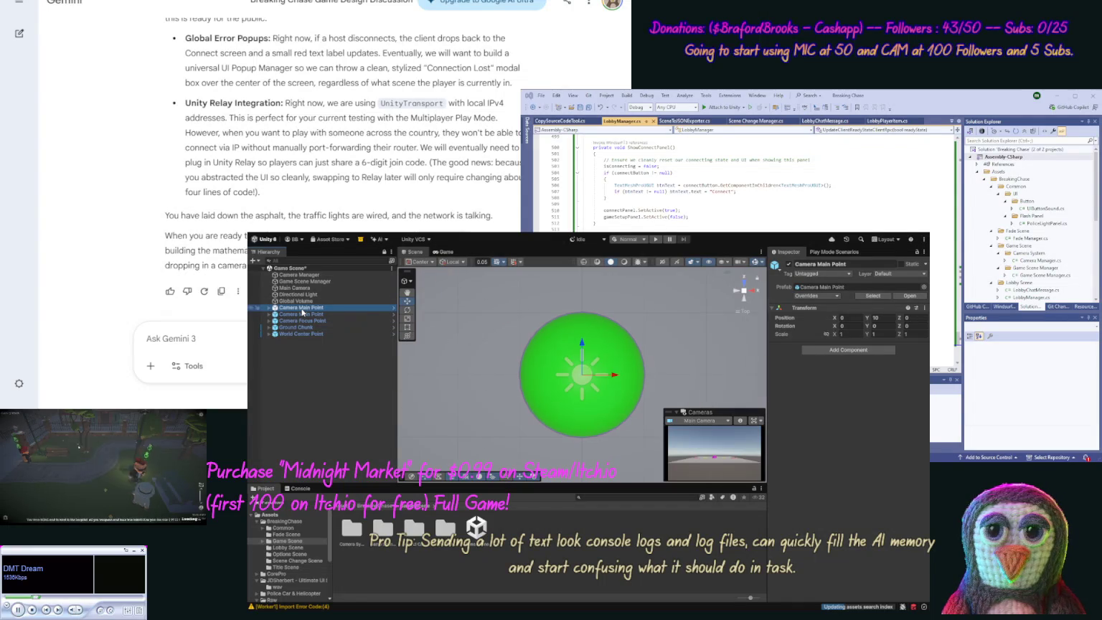
Step: Rename the original point to Camera Zoom Point and open the Camera System assets folder
click(301, 307)
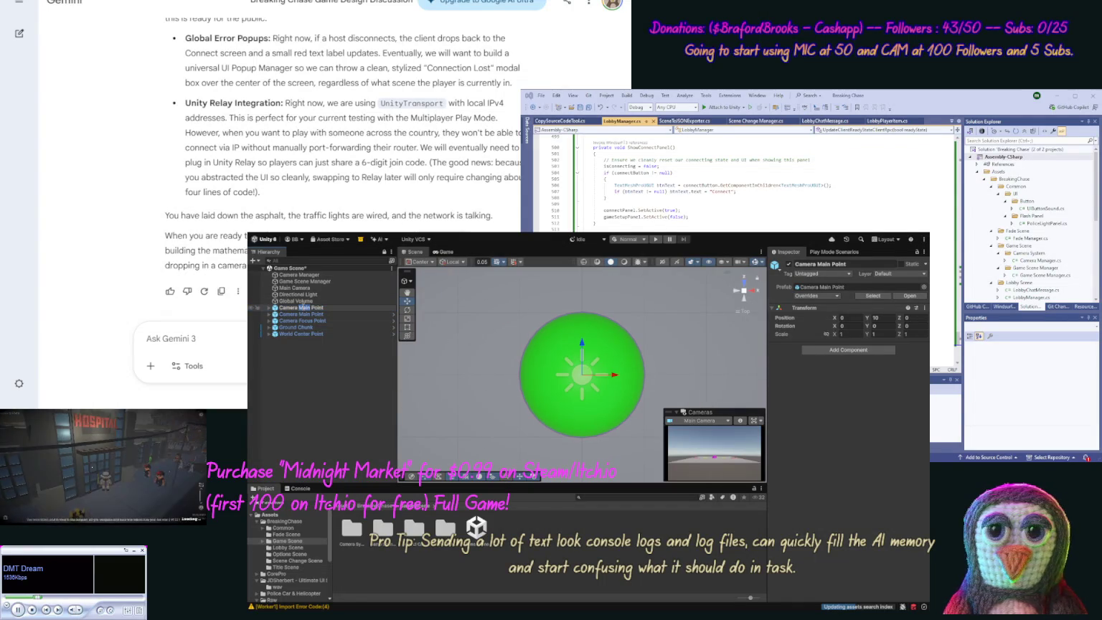
text(Zoom)
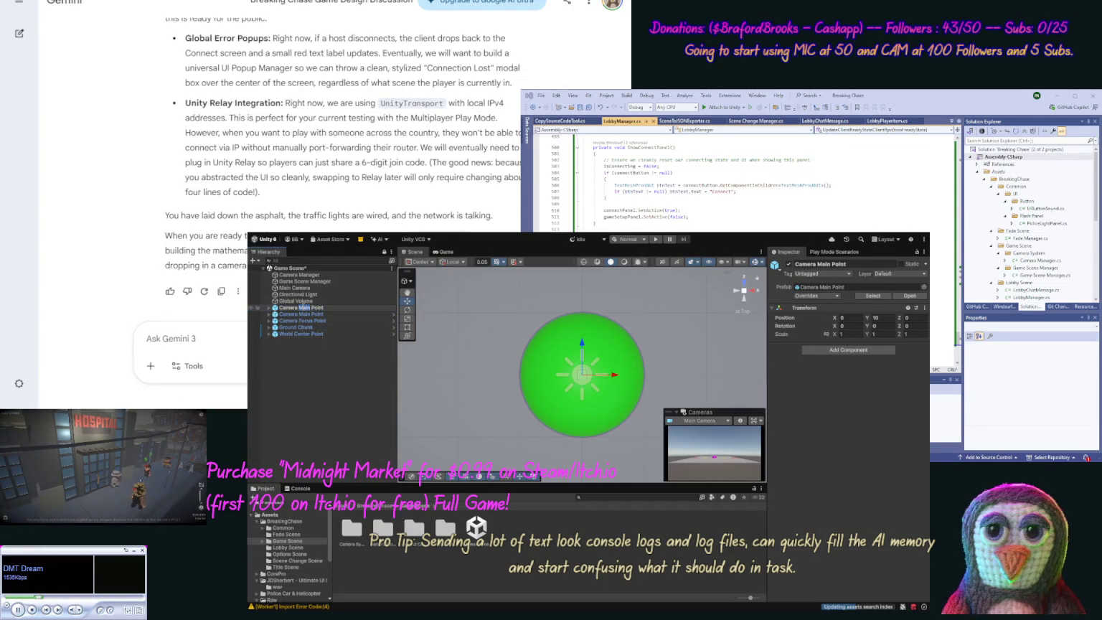
key(Return)
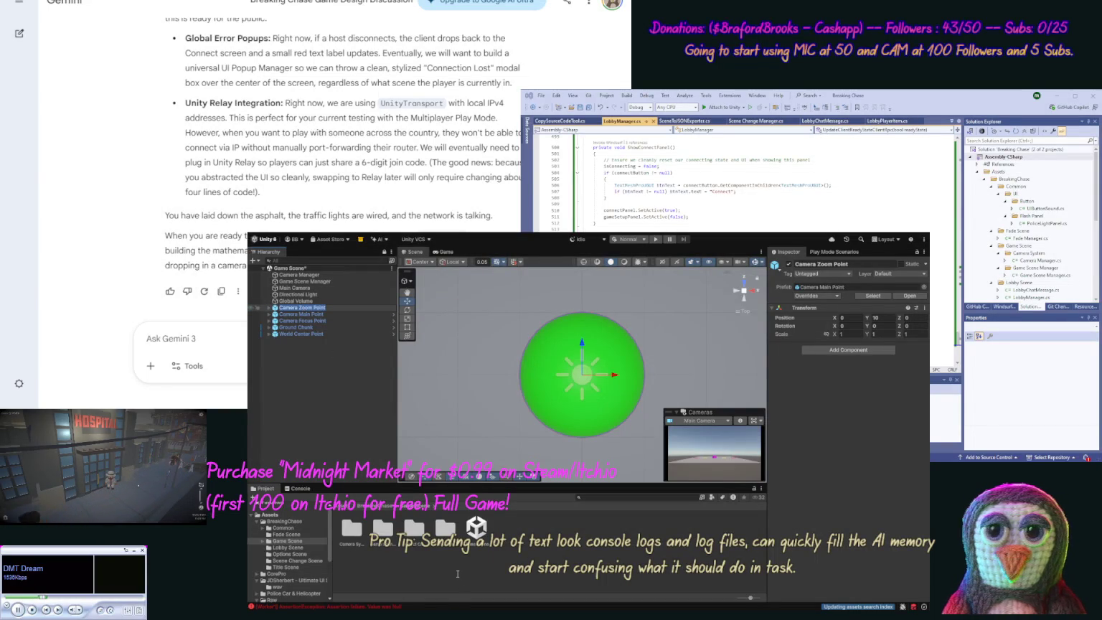
click(439, 564)
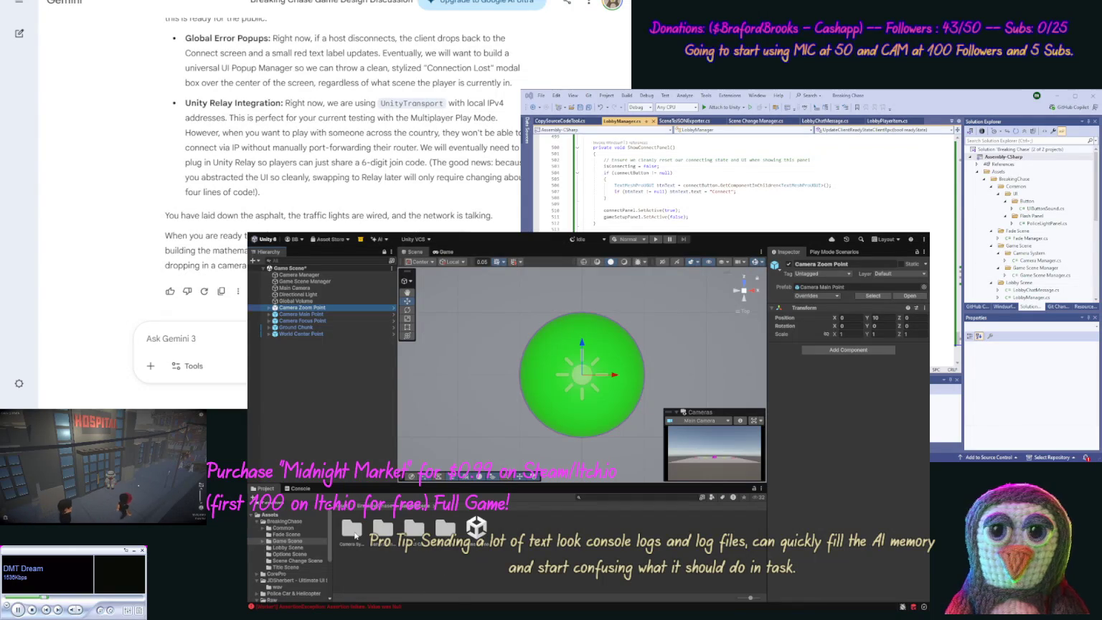
double_click(352, 530)
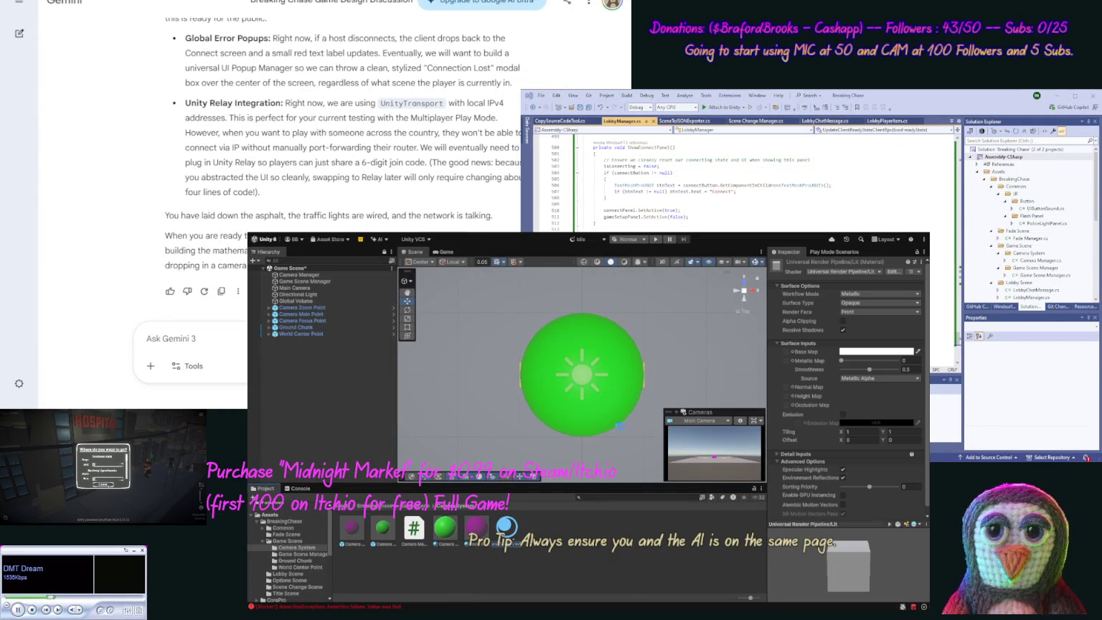
Step: Name the material Camera Zoom Point and drag it onto the Camera Point sphere under Camera Zoom Point
key(Return)
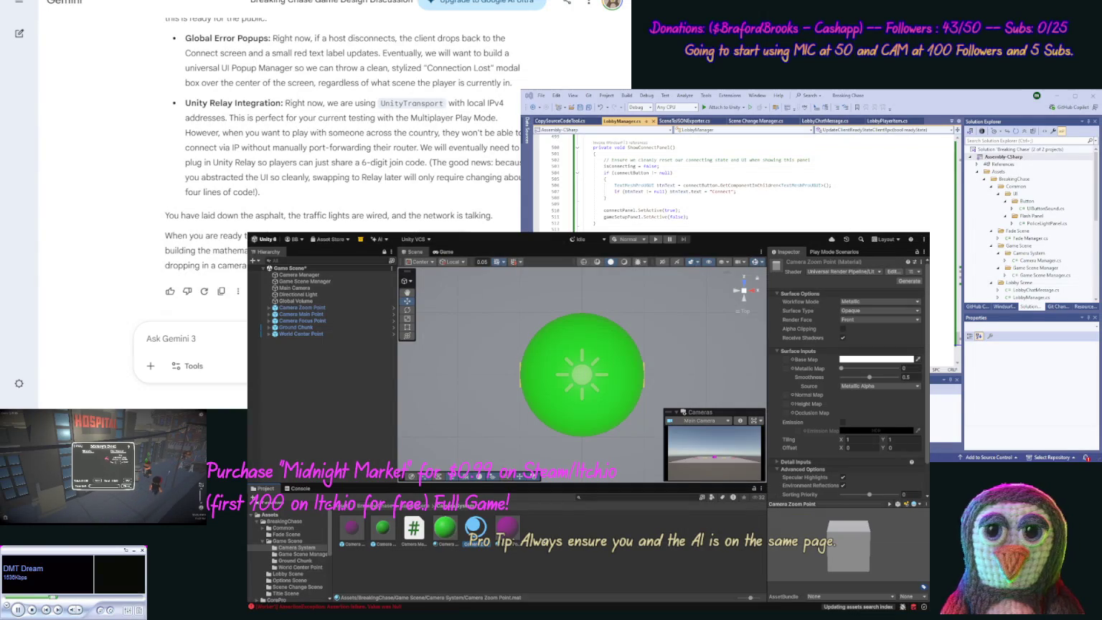
click(268, 308)
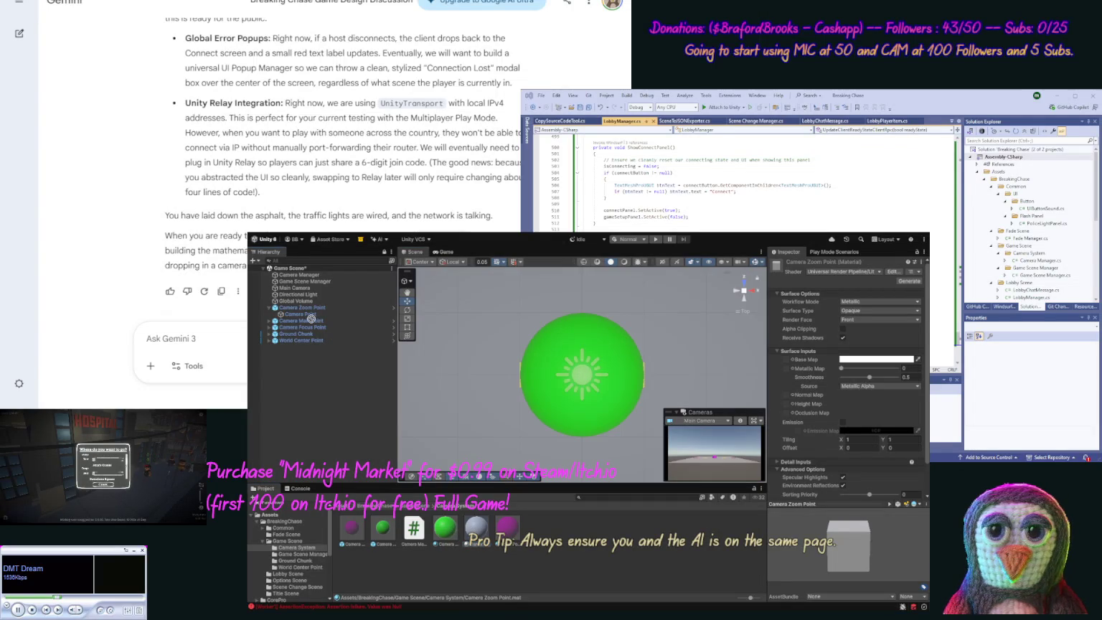
drag(305, 317, 299, 316)
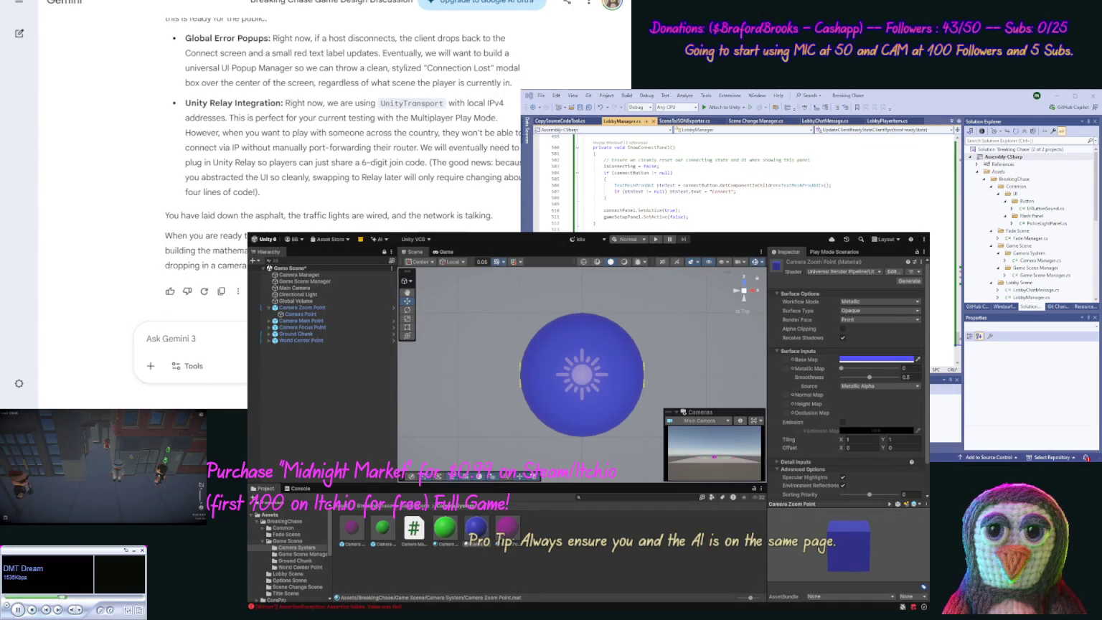
mouse_move(644, 378)
mouse_down()
mouse_move(625, 372)
mouse_move(612, 402)
mouse_up()
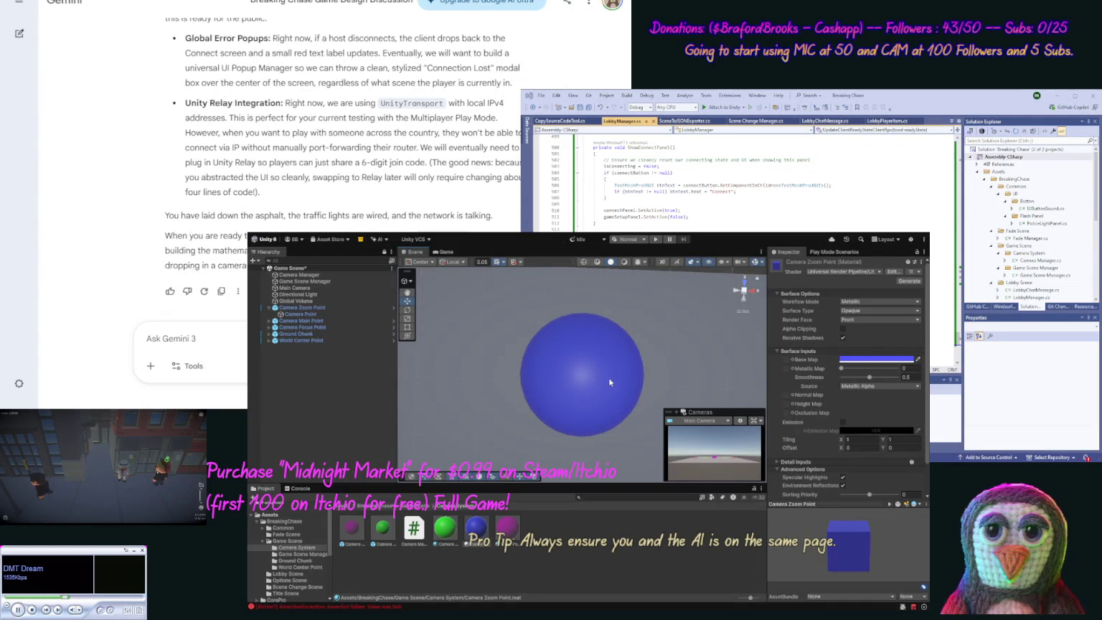
scroll(609, 441, up, 3)
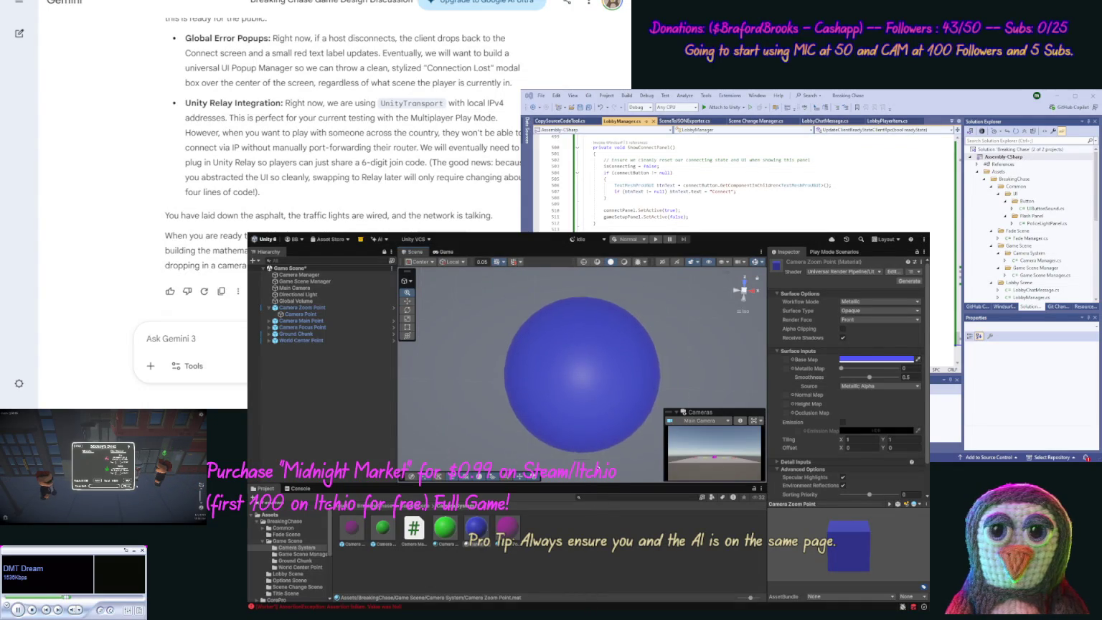
scroll(608, 441, down, 3)
scroll(581, 470, down, 3)
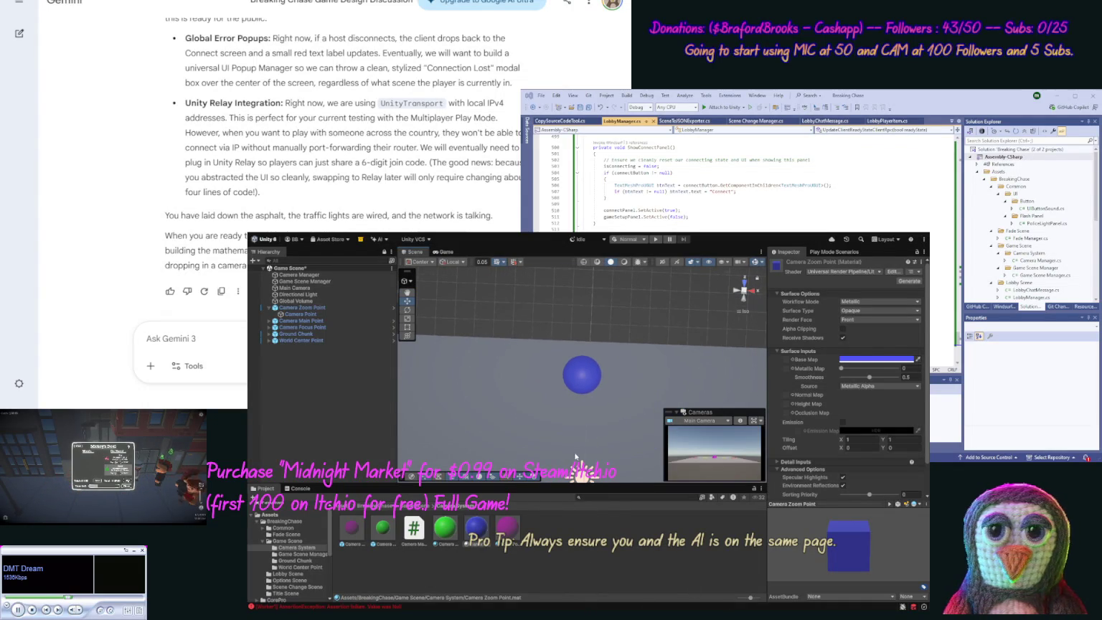
scroll(581, 470, down, 3)
scroll(528, 423, down, 1)
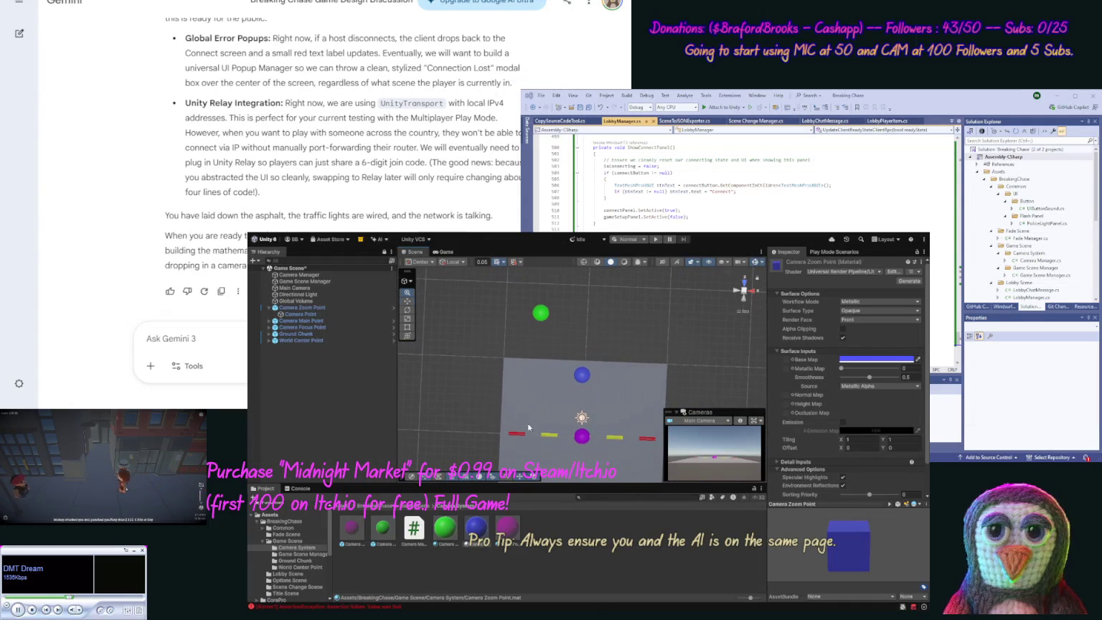
mouse_move(555, 435)
mouse_down()
mouse_move(522, 336)
mouse_move(554, 429)
mouse_up()
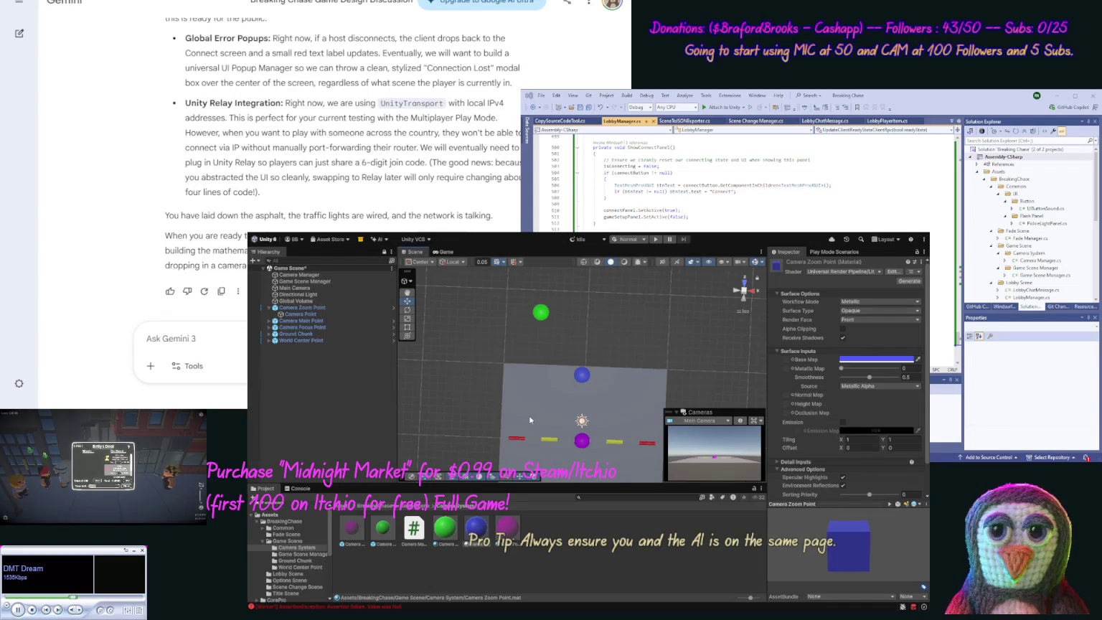
Step: Set Camera Focus Point's Transform Position Y to 1
click(316, 327)
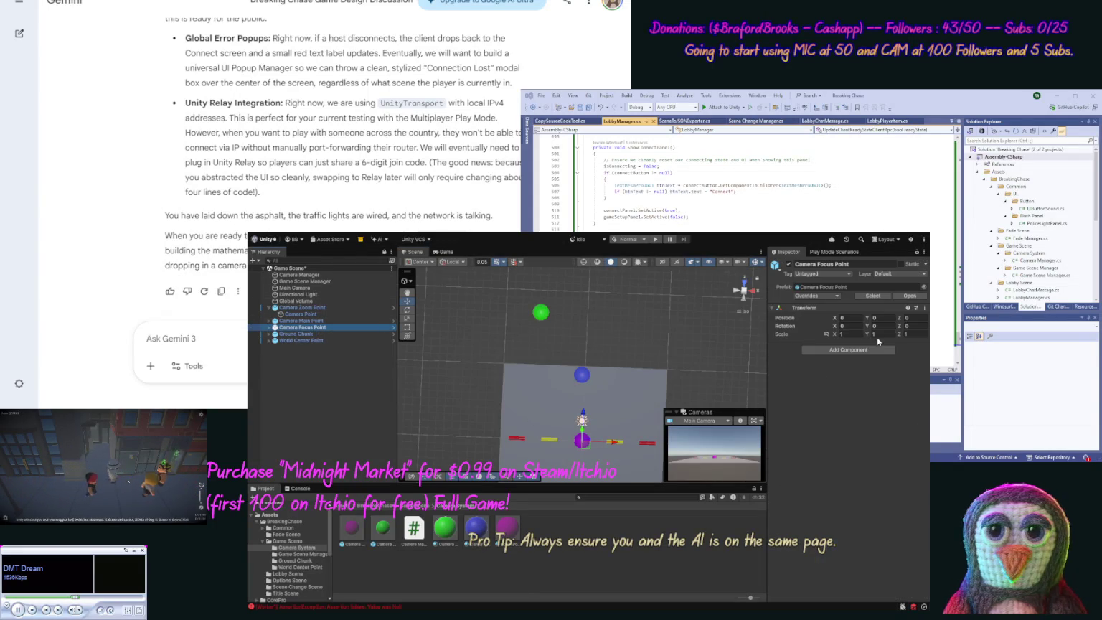
click(878, 317)
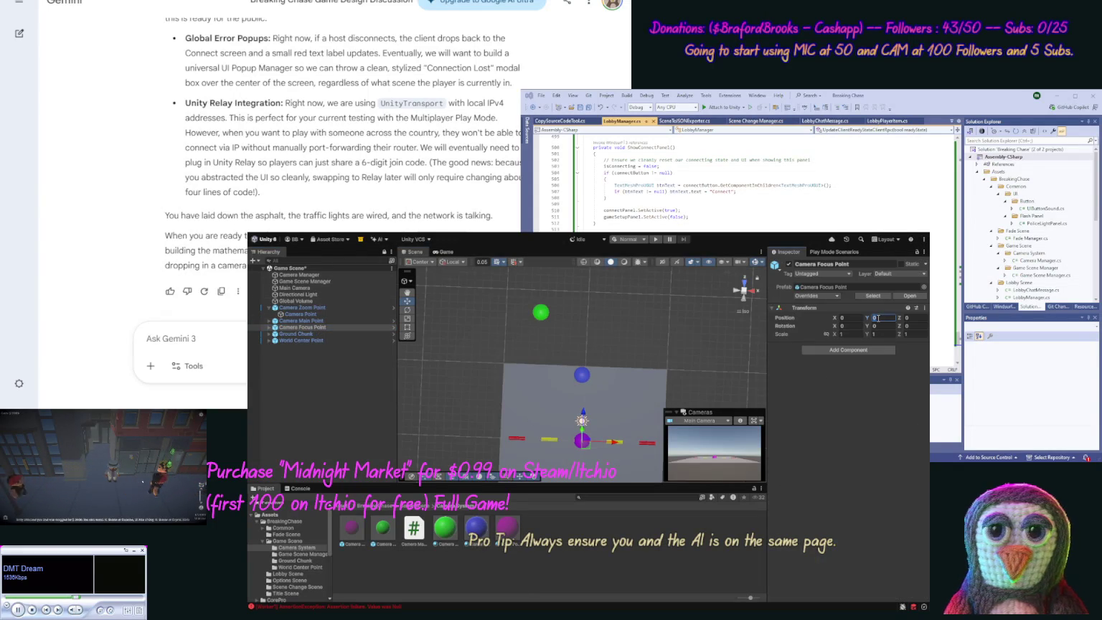
text(1)
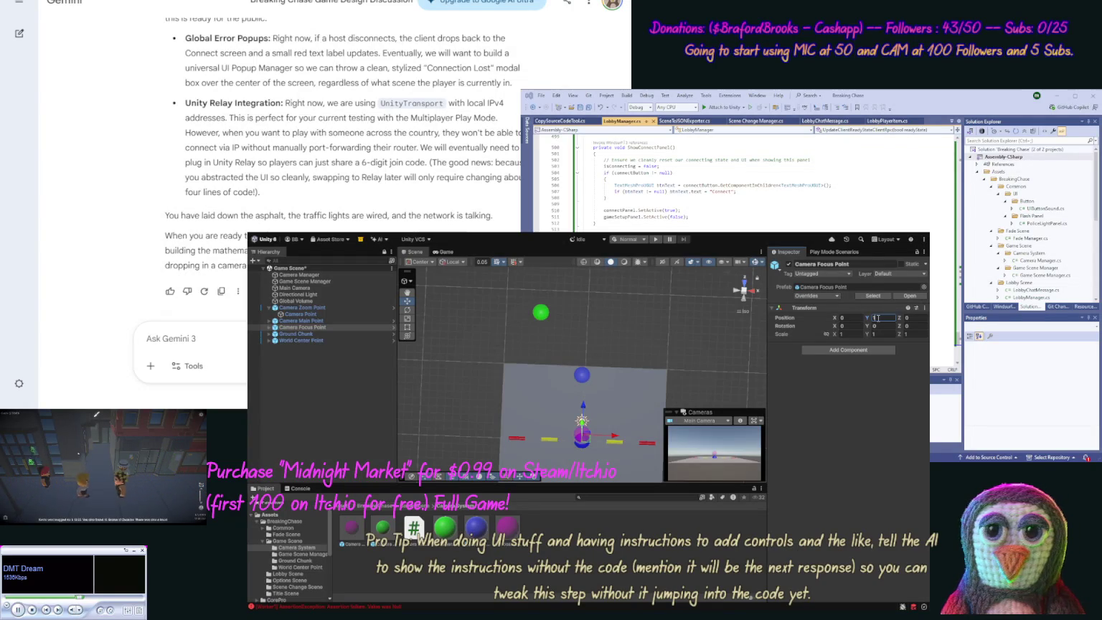
Step: Select World Center Point, keep its name, and return to the Camera System folder
click(305, 343)
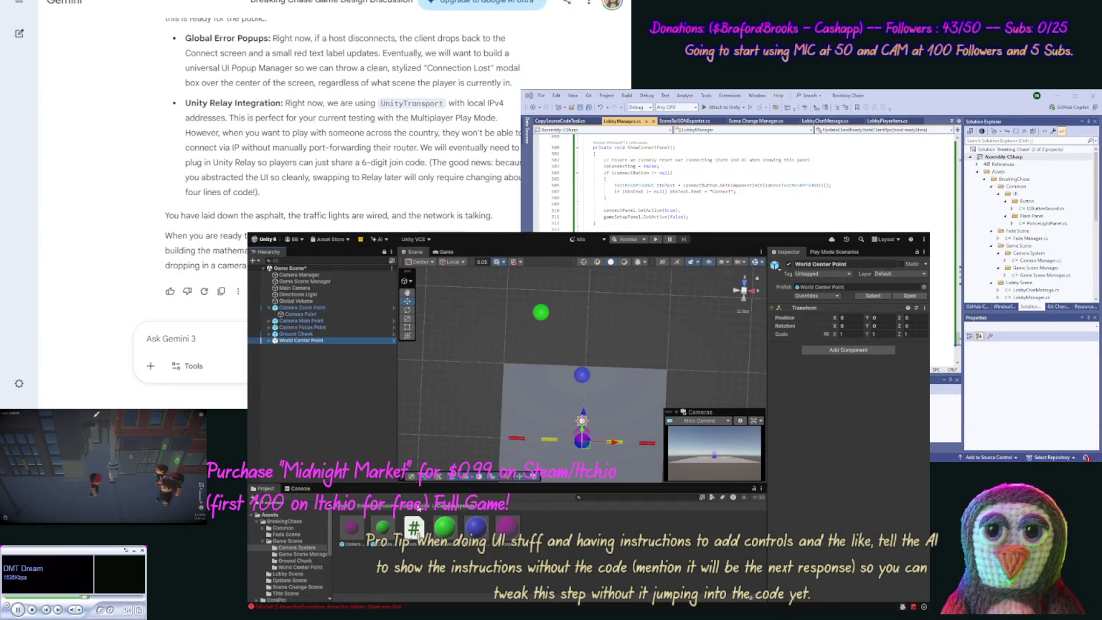
click(328, 341)
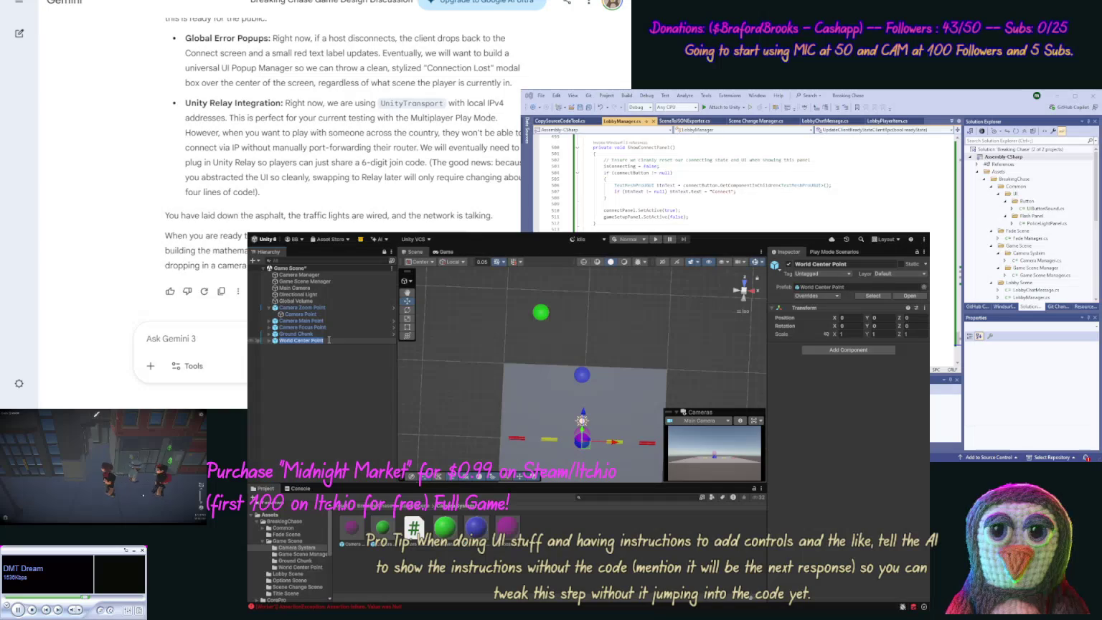
click(340, 384)
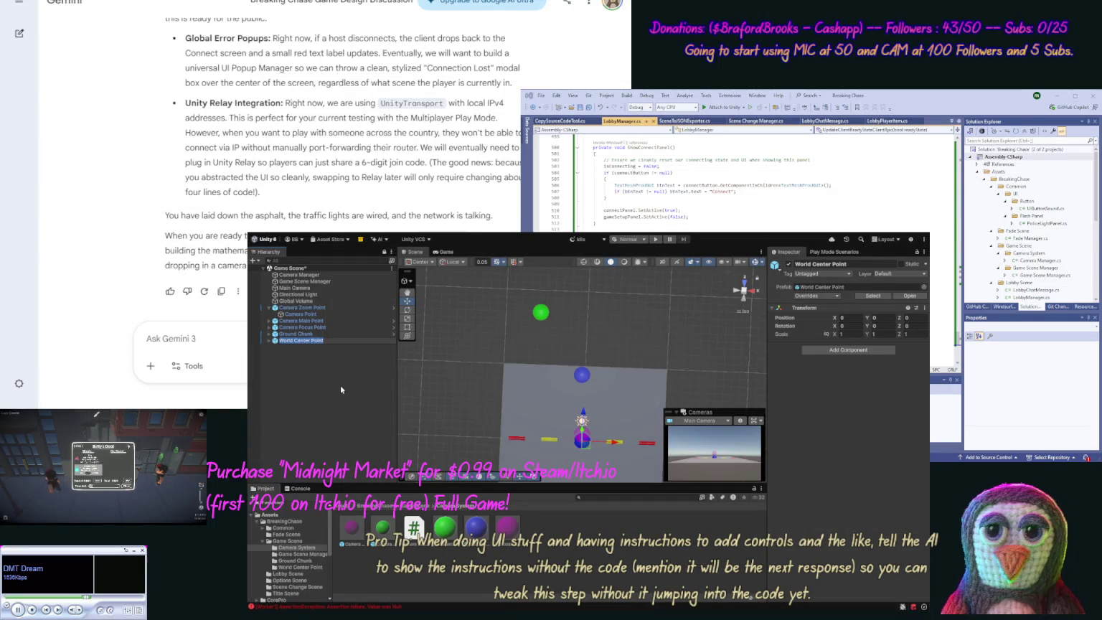
click(570, 547)
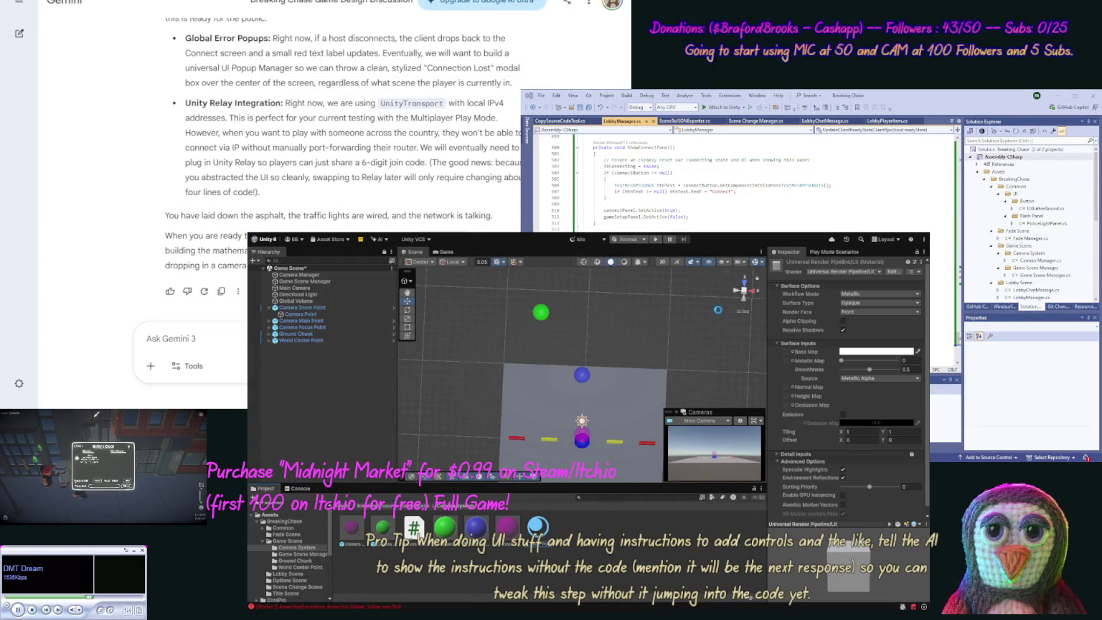
Step: Name the new material World Center Point and drag it onto the Center Point sphere
key(Return)
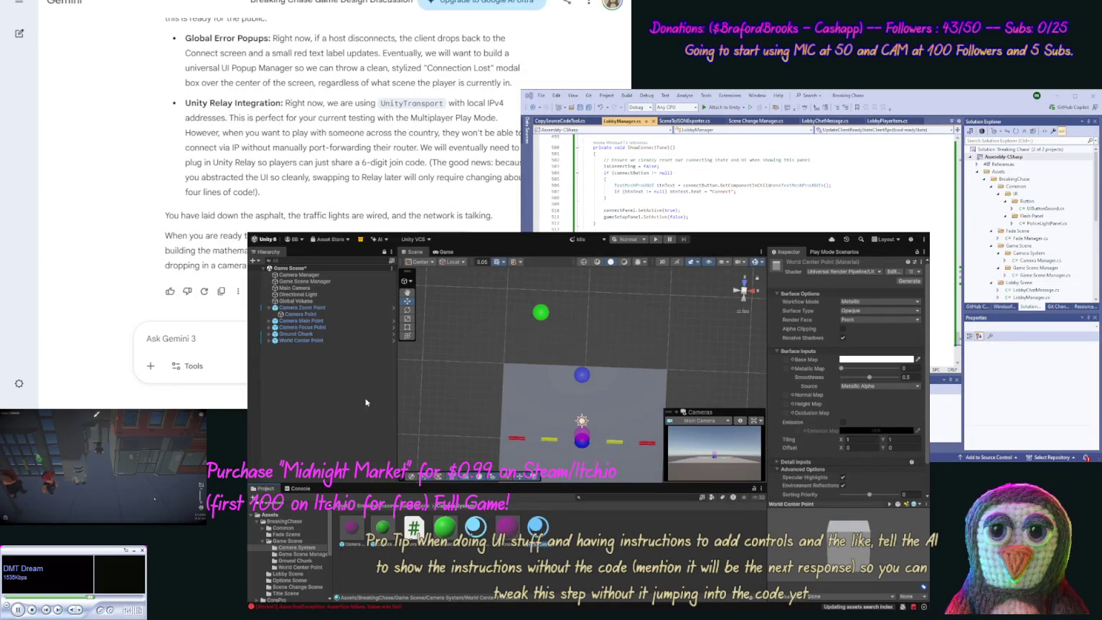
click(269, 340)
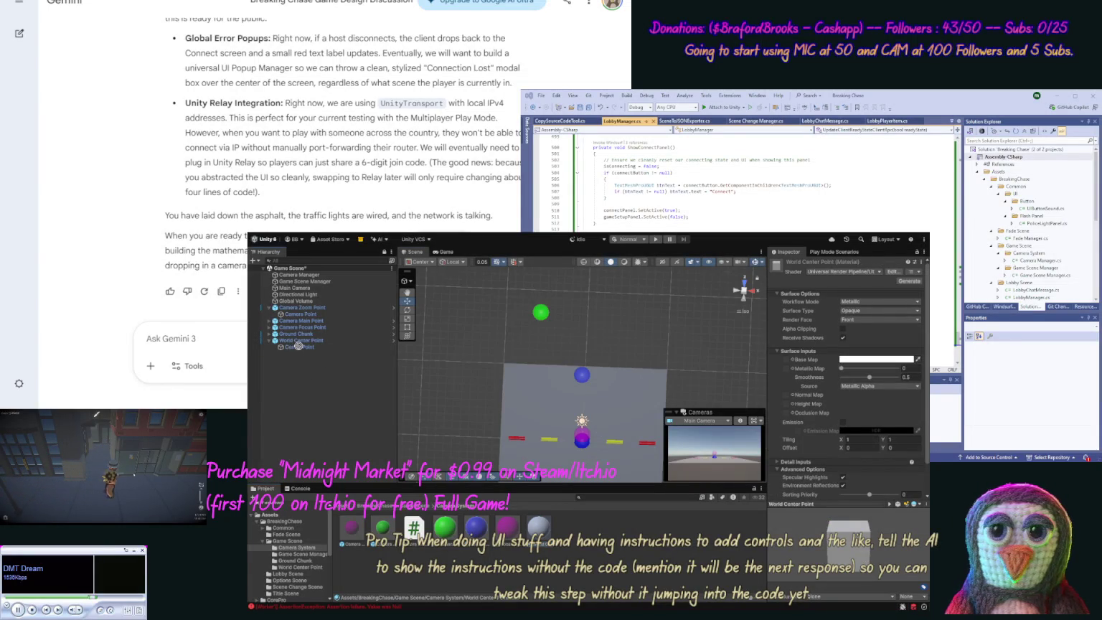
drag(305, 355, 302, 350)
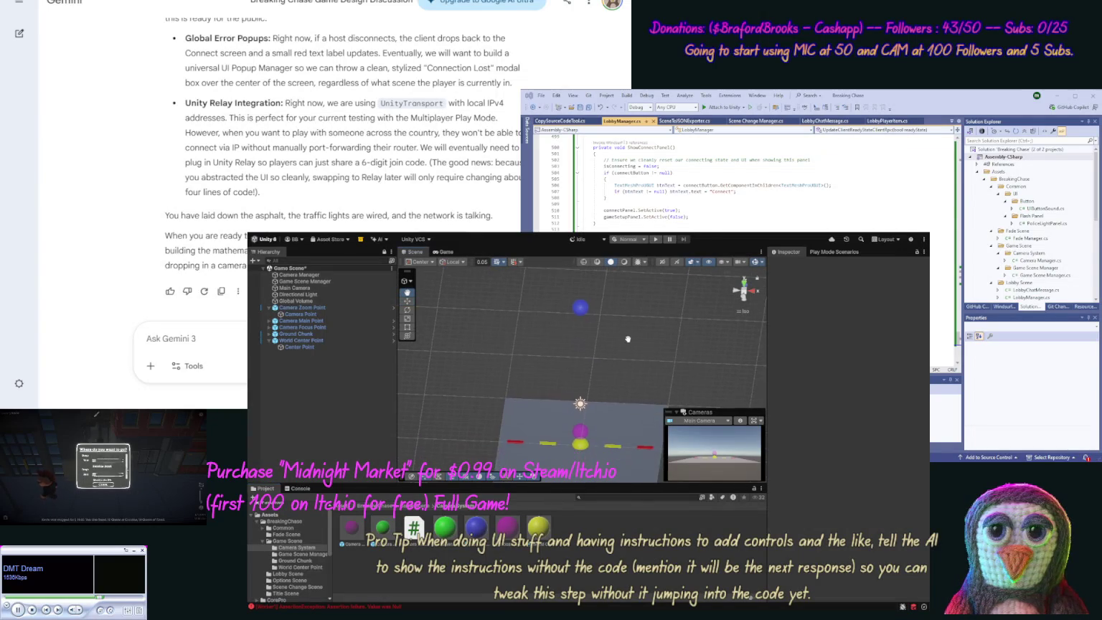
mouse_move(641, 344)
mouse_down()
mouse_move(657, 357)
mouse_move(636, 356)
mouse_up()
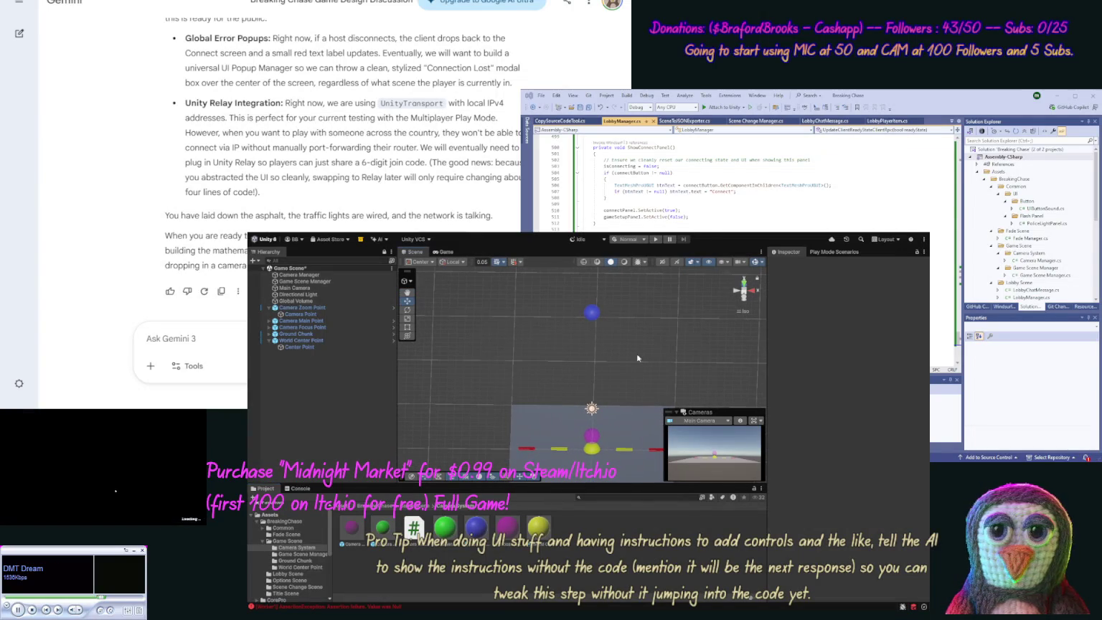
Step: Check the Game Scene Manager's Debug Visuals, then rename Camera Main Point's child to Helicopter Point
click(307, 282)
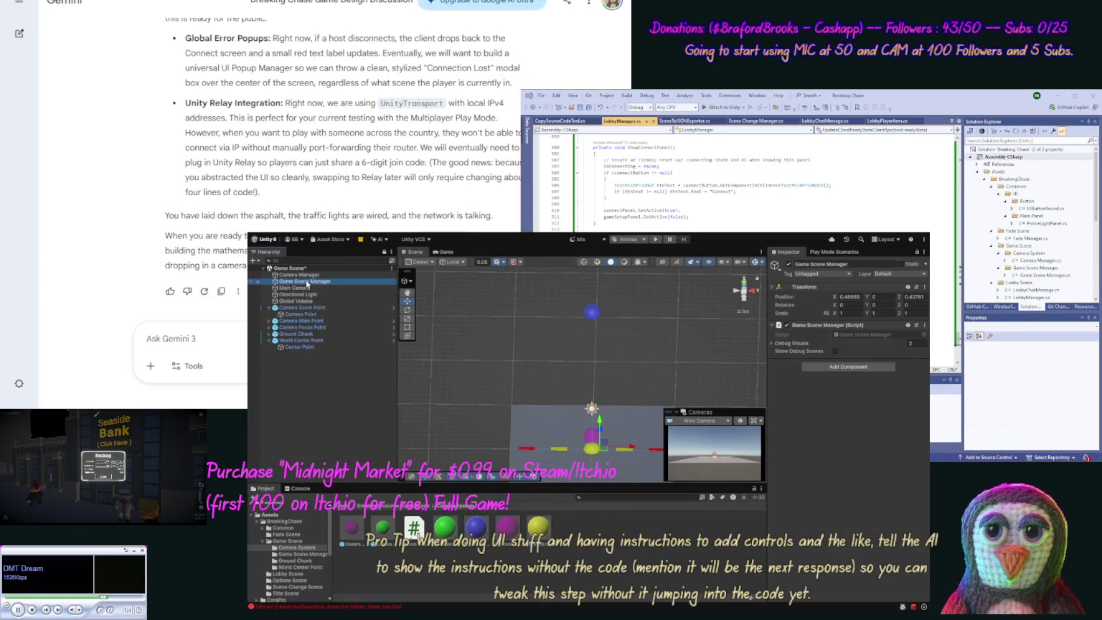
click(769, 344)
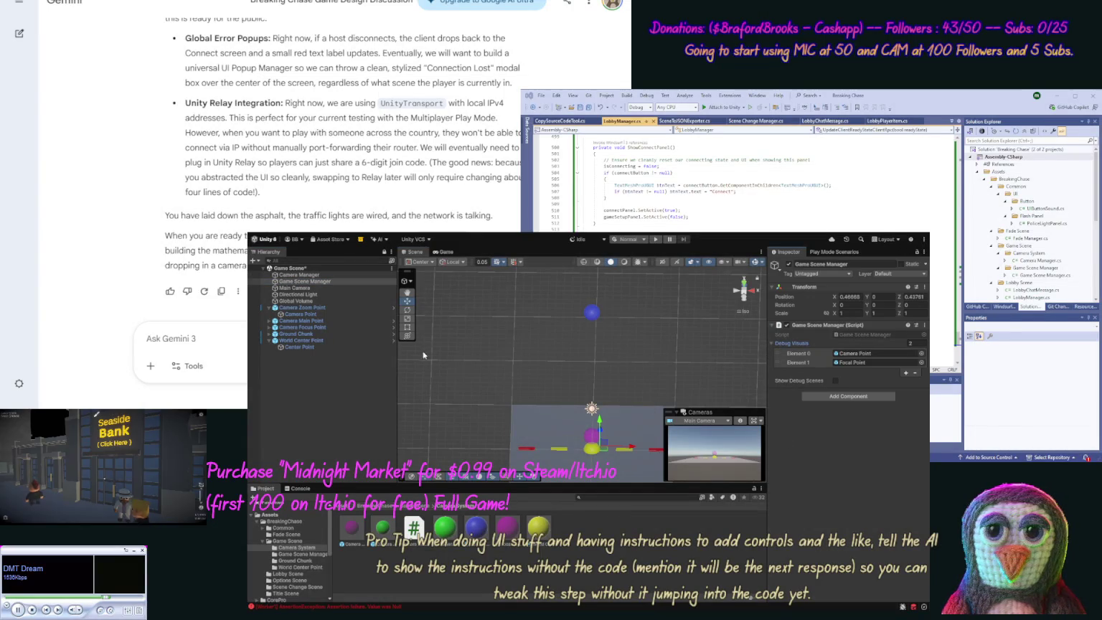
click(267, 322)
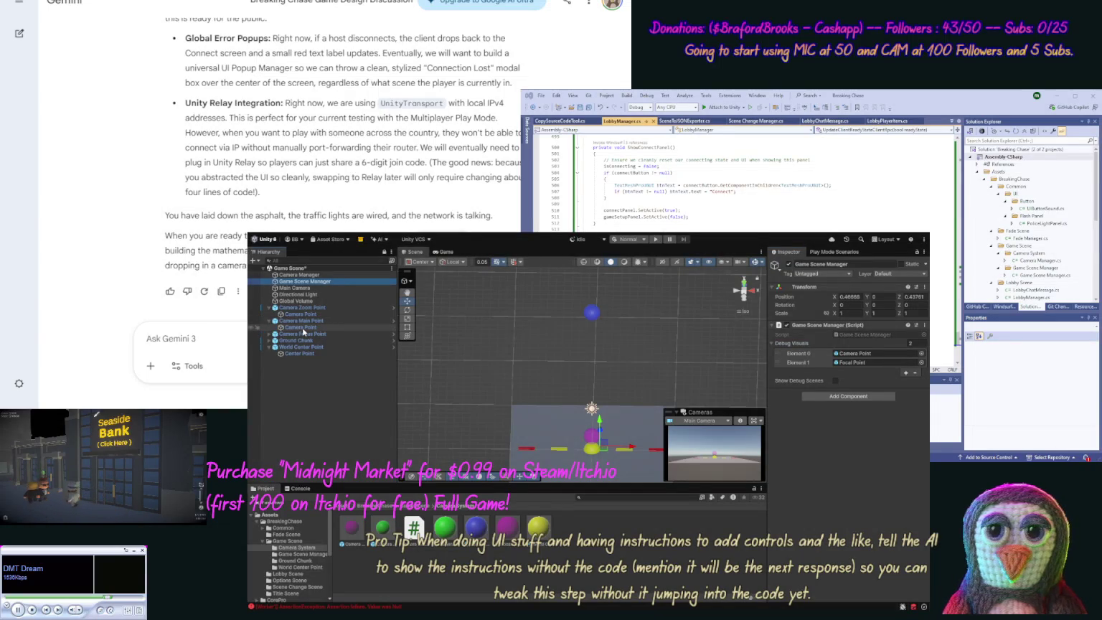
click(300, 327)
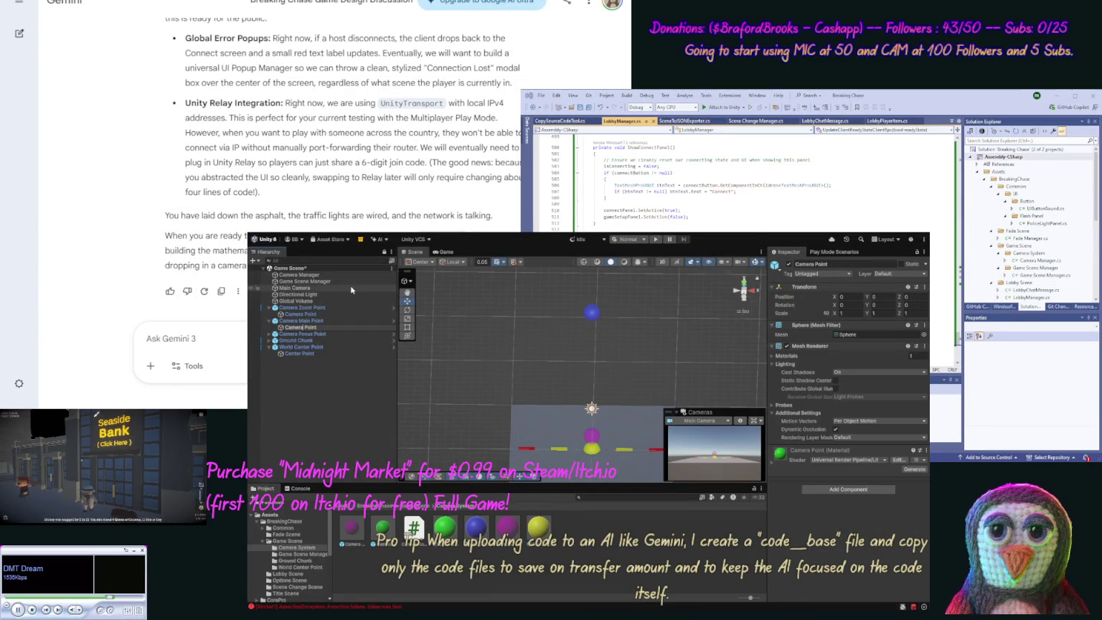
text(Head)
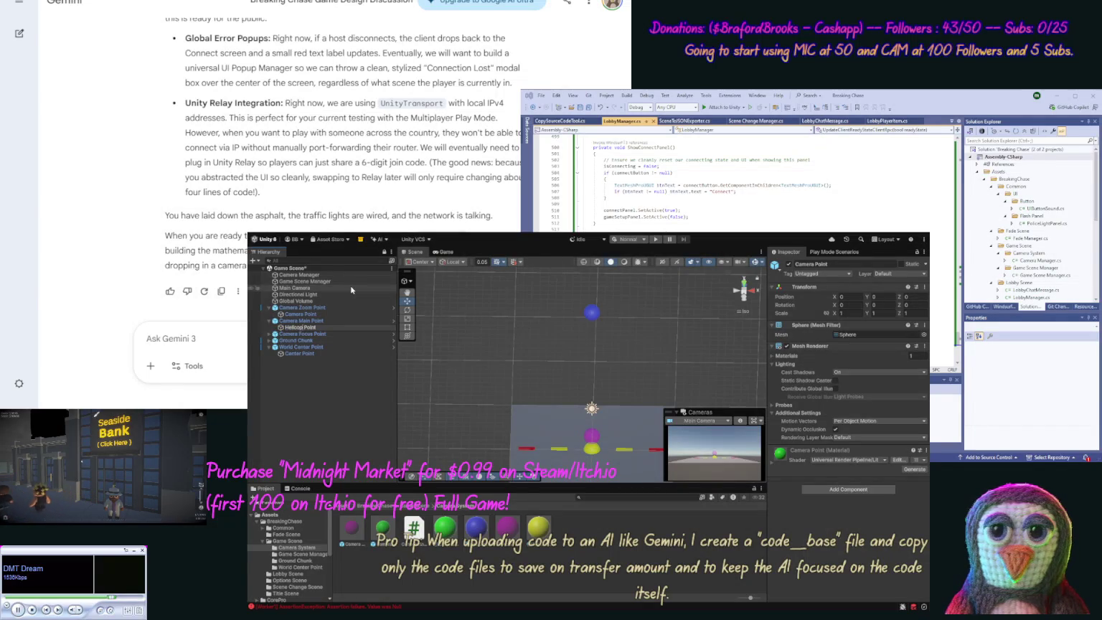
key(Return)
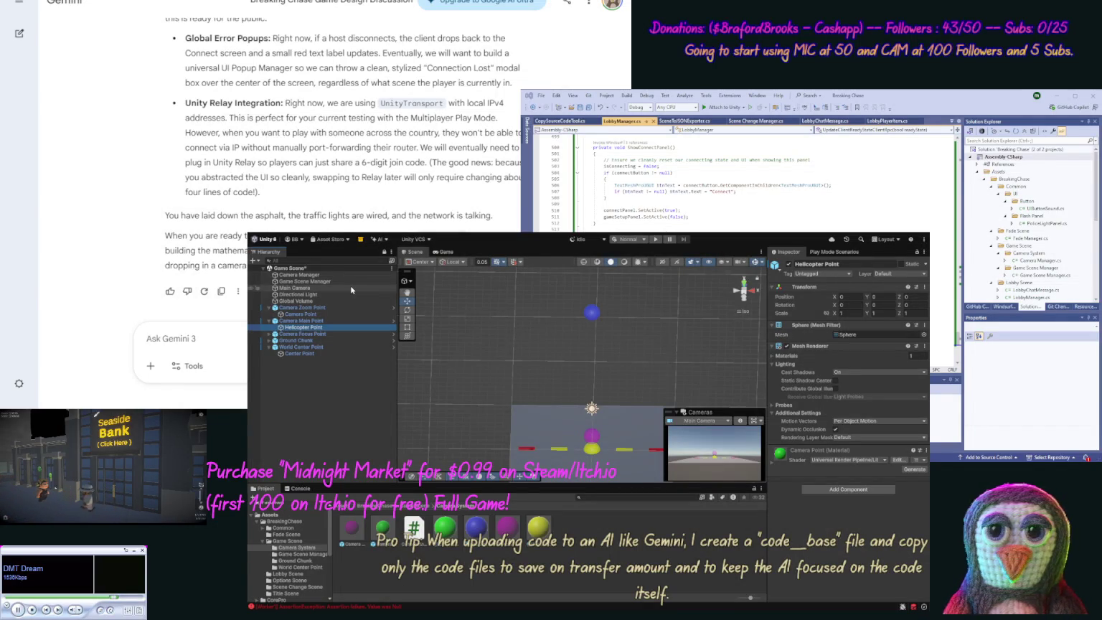
Step: Rename the Camera Point under Camera Zoom Point to Zoom Level Point
click(269, 334)
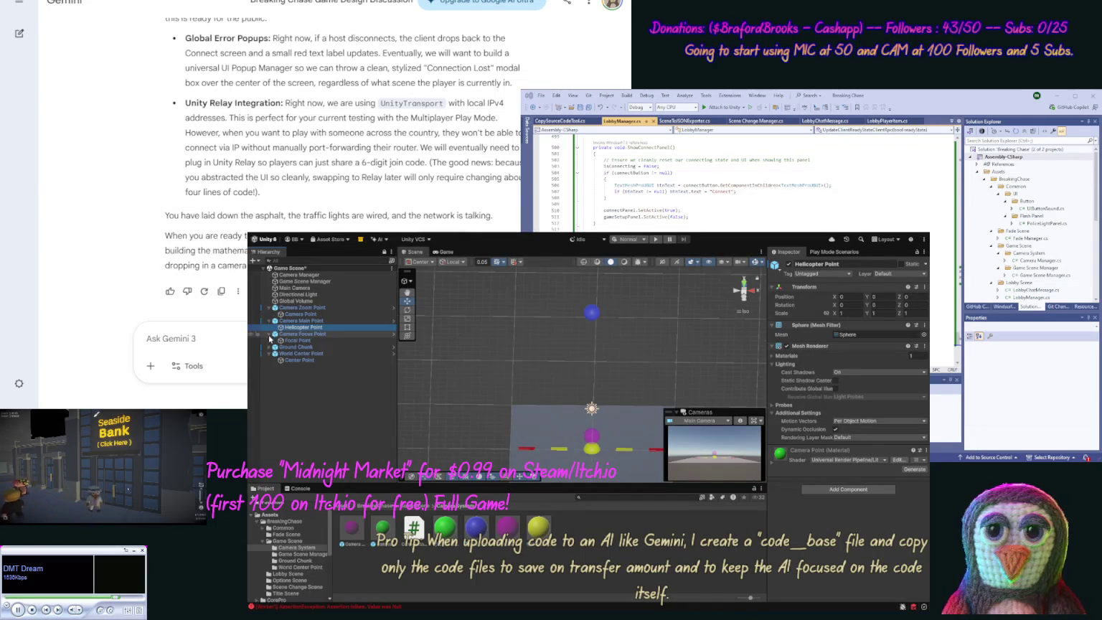
click(300, 316)
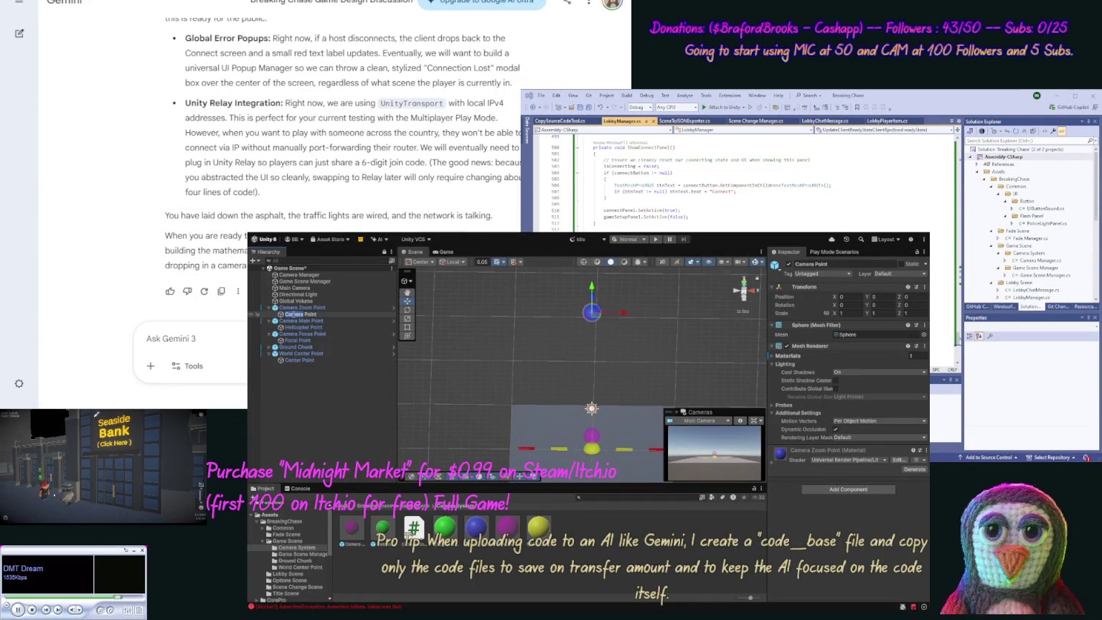
text(oom)
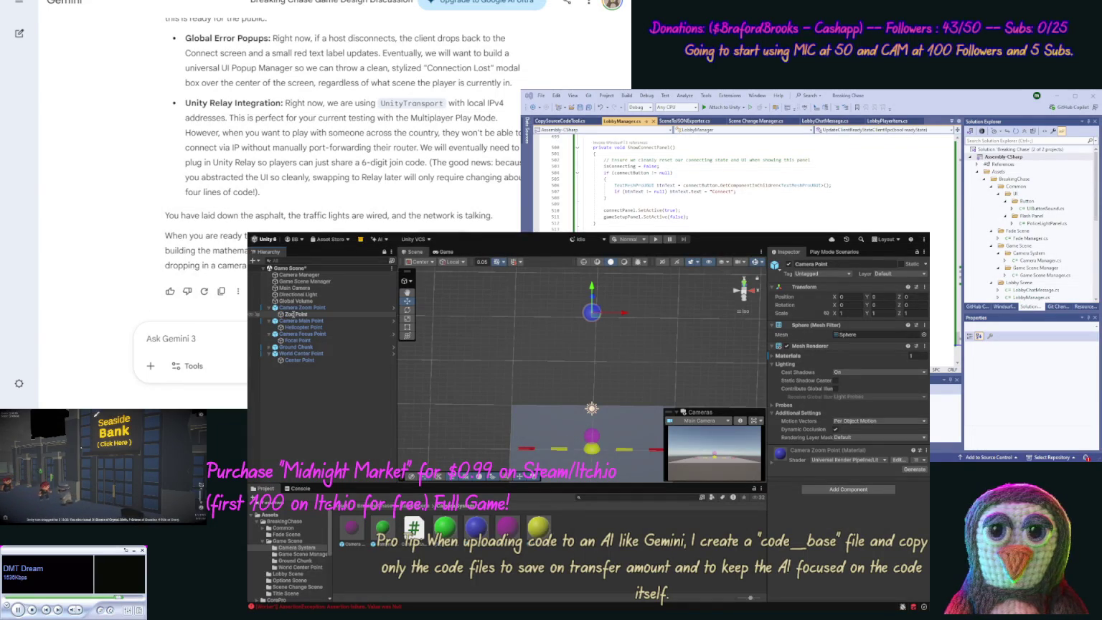
text( Level)
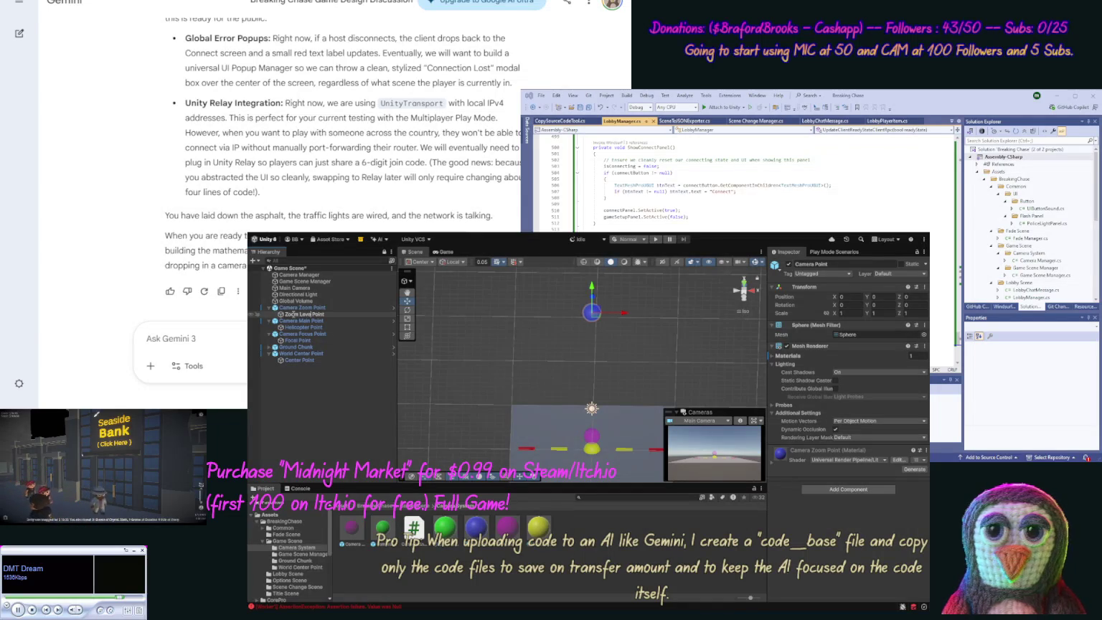
key(Return)
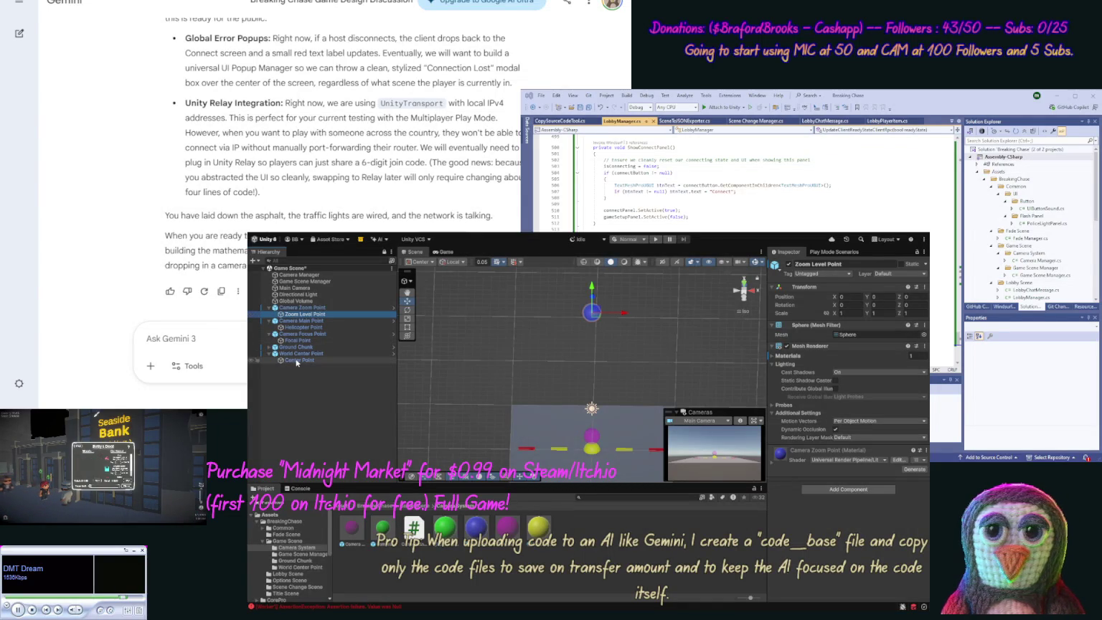
click(306, 275)
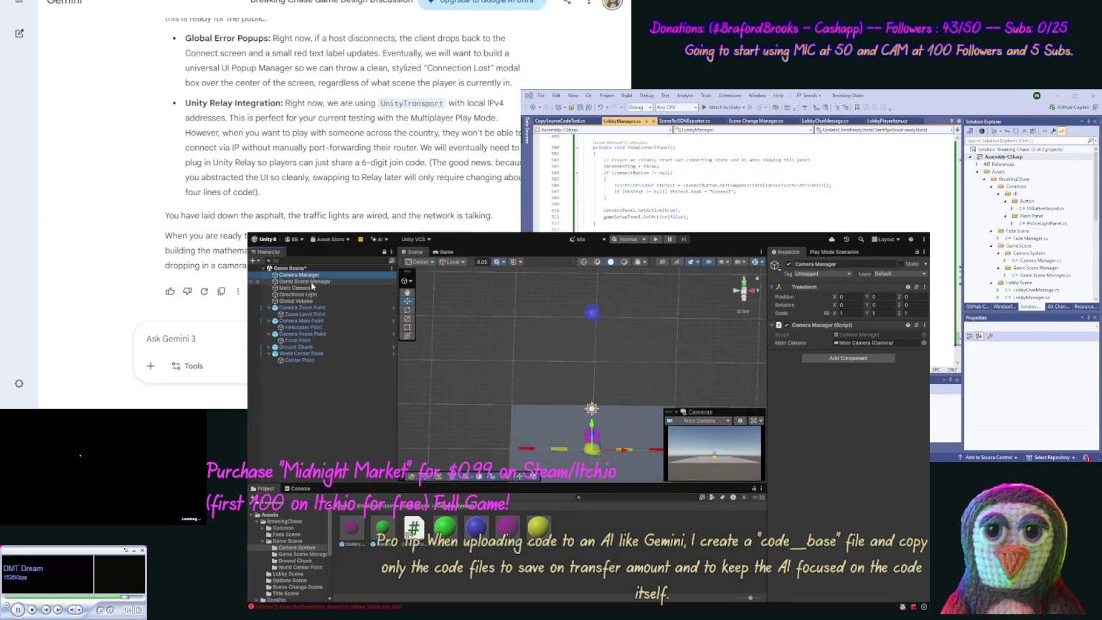
Step: Add third and fourth Debug Visuals slots with Helicopter Point and Center Point, then save with Ctrl+S
click(317, 282)
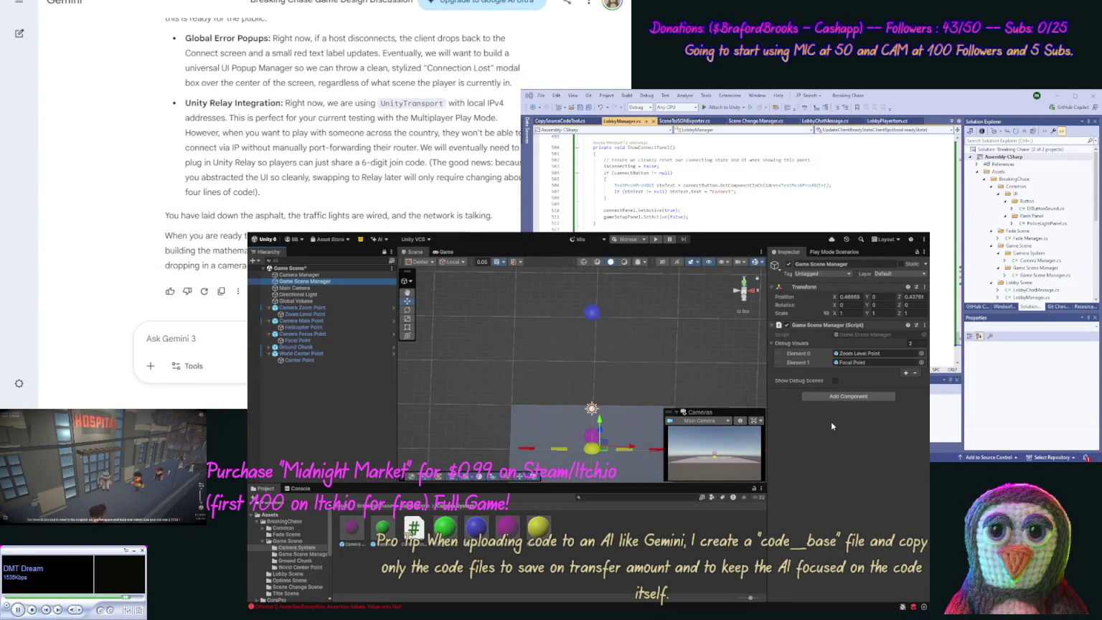
click(905, 372)
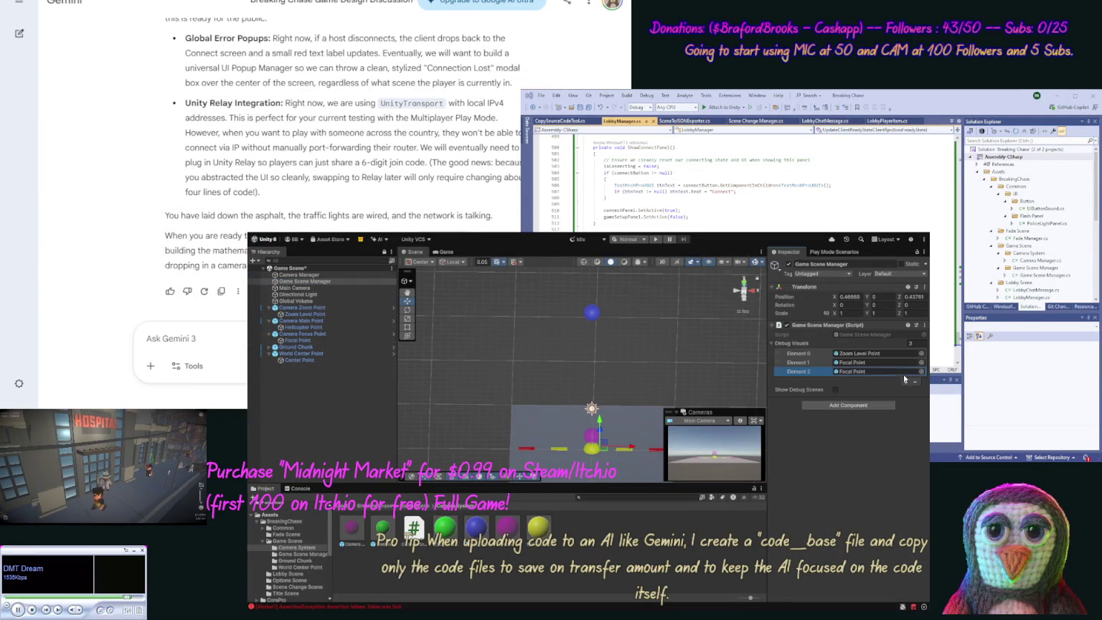
drag(309, 331, 847, 373)
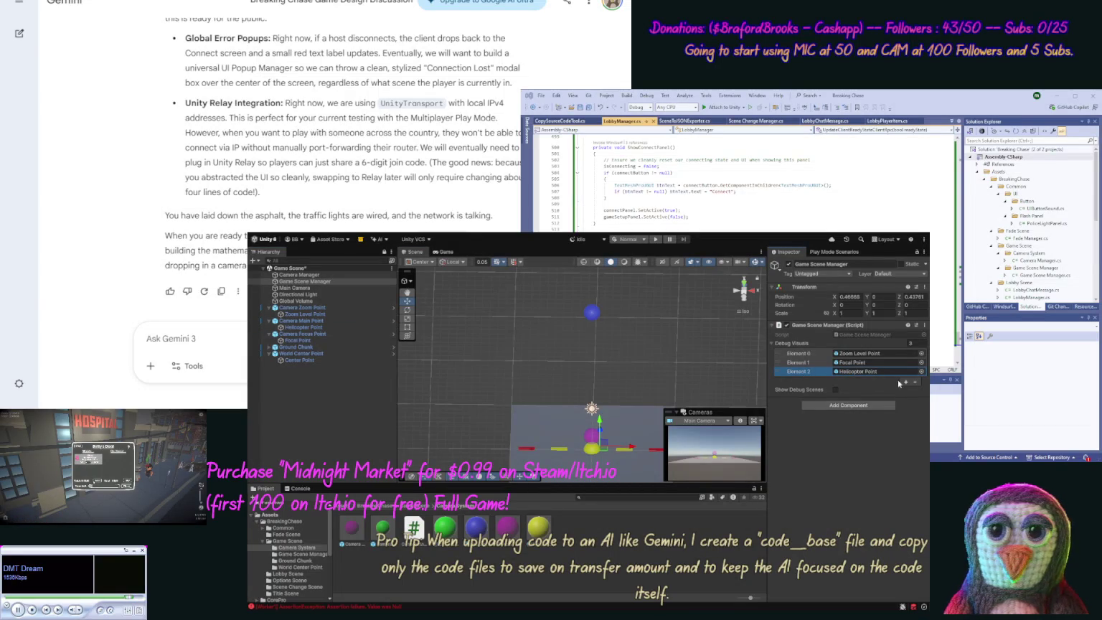
click(906, 382)
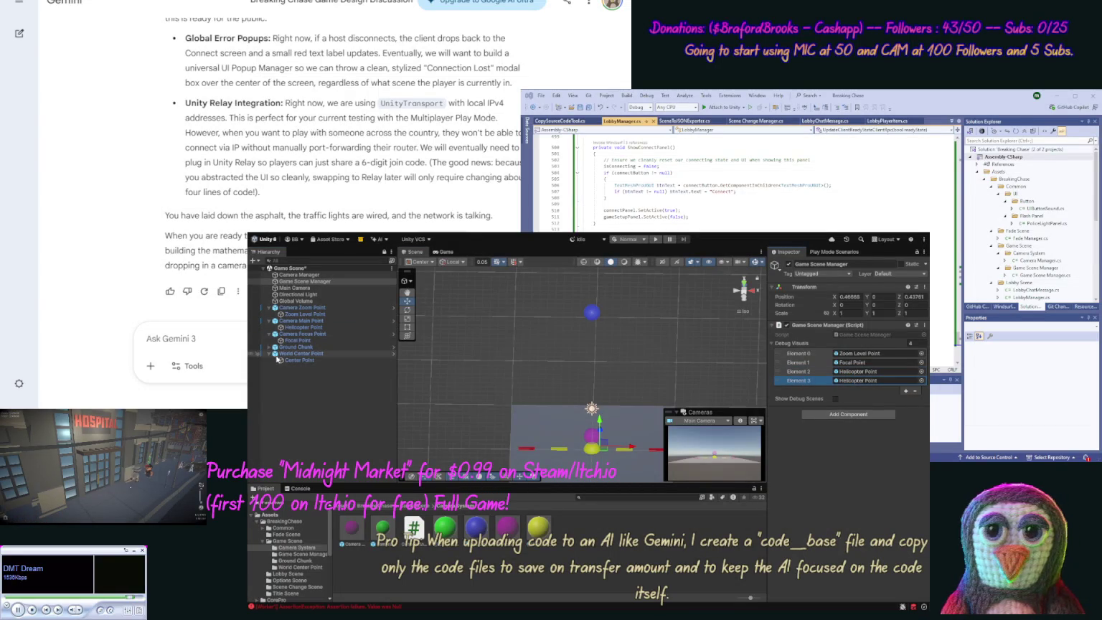
drag(851, 376, 858, 380)
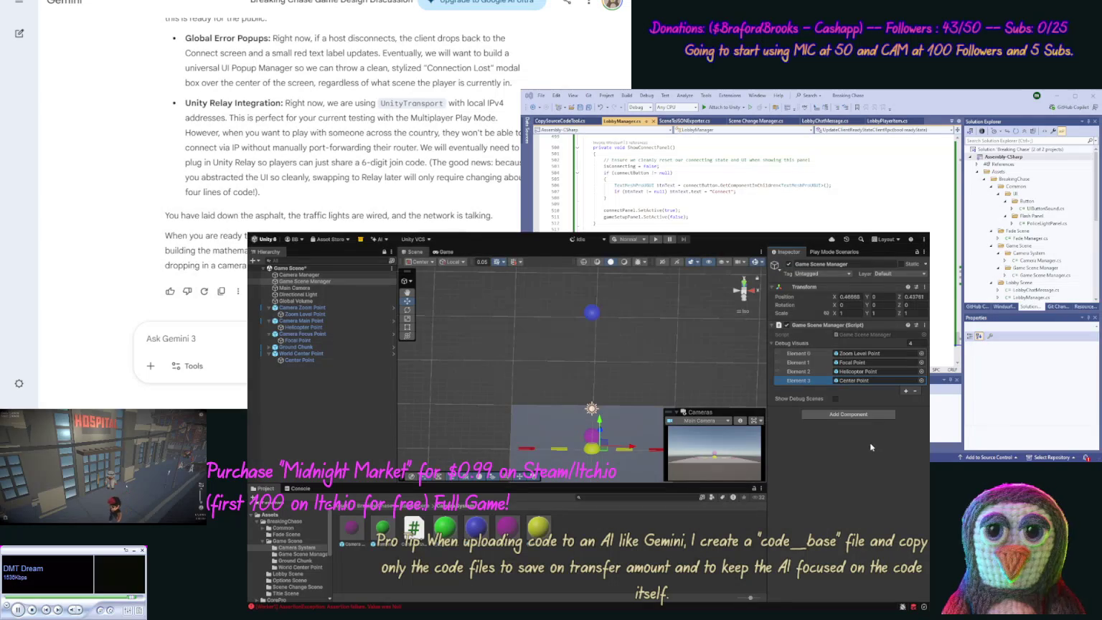
click(408, 301)
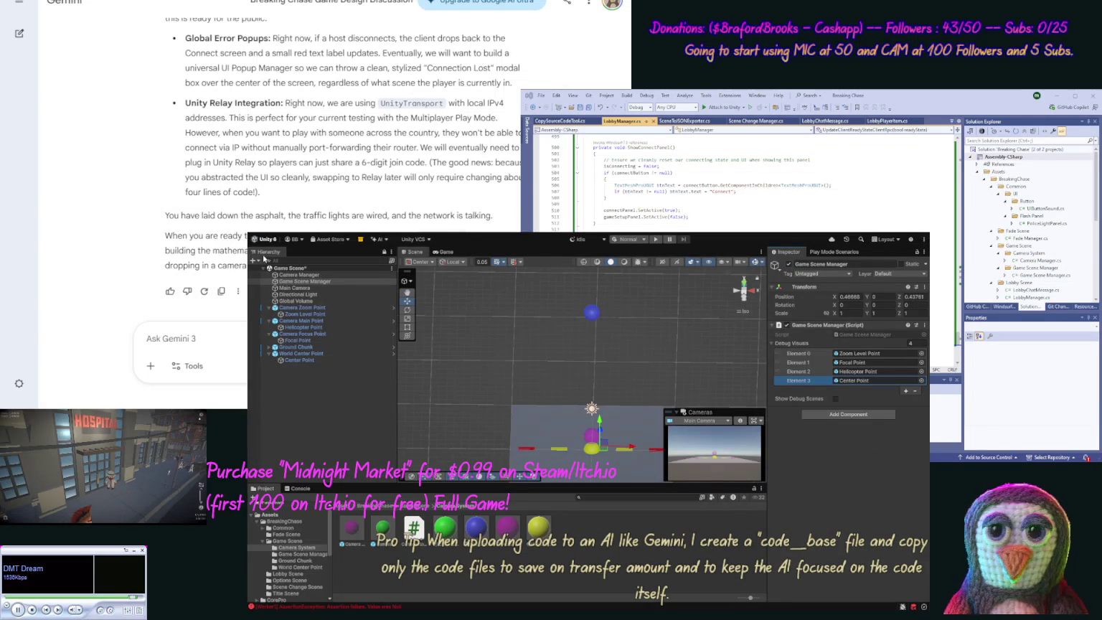
key(ctrl+s)
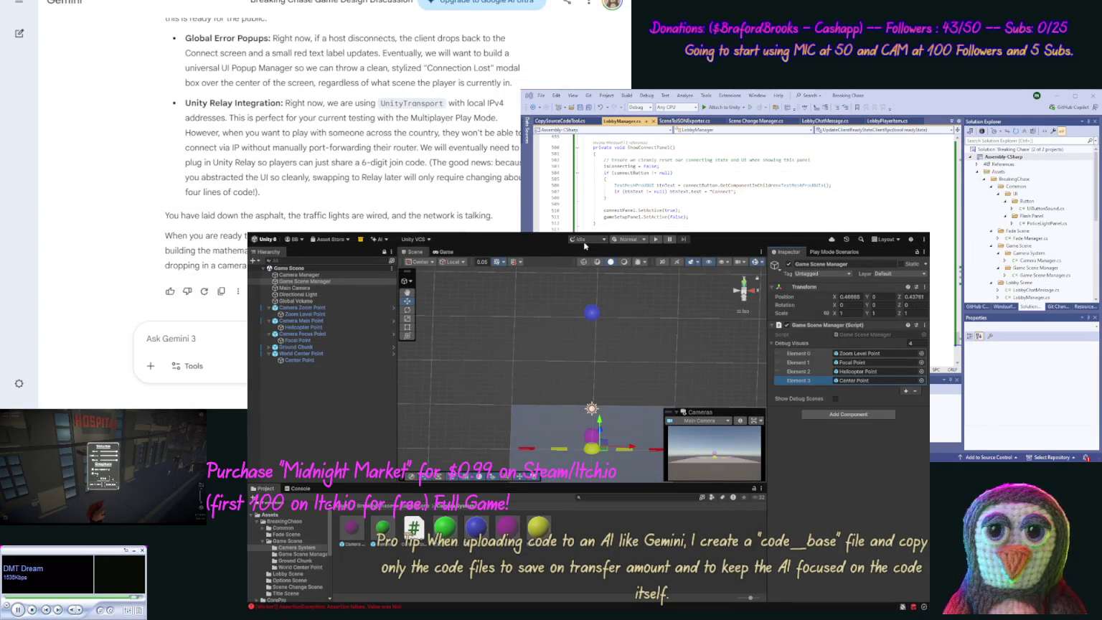
Step: Draft a Gemini message asking to pause coding and discuss the scene's game design
mouse_move(610, 376)
mouse_down()
mouse_move(629, 355)
mouse_move(659, 350)
mouse_up()
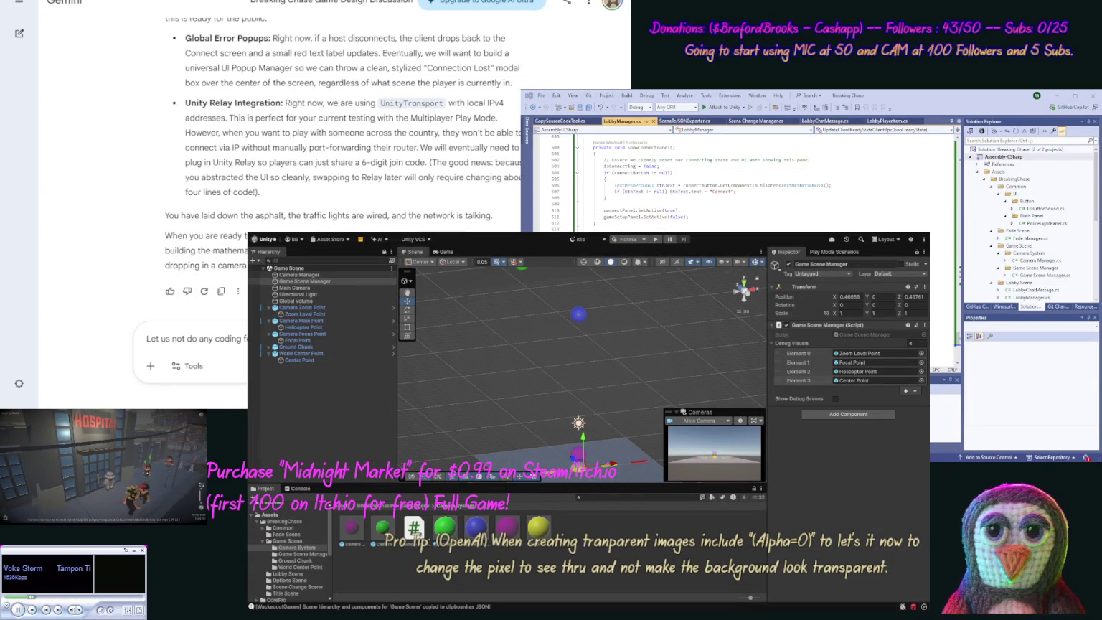
text(game design [scene)
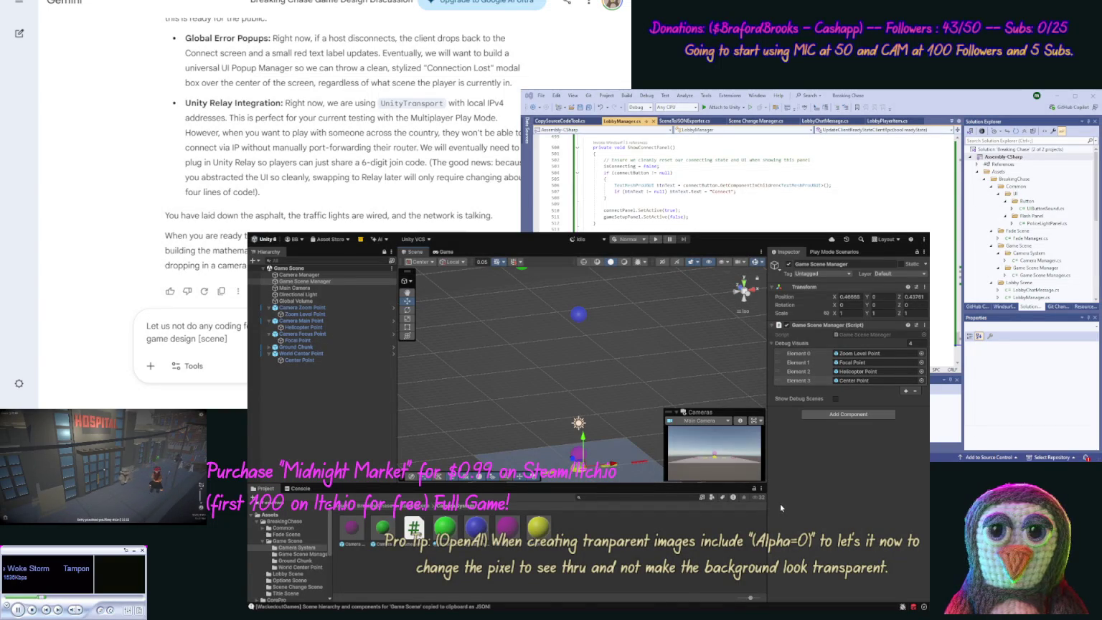
click(287, 320)
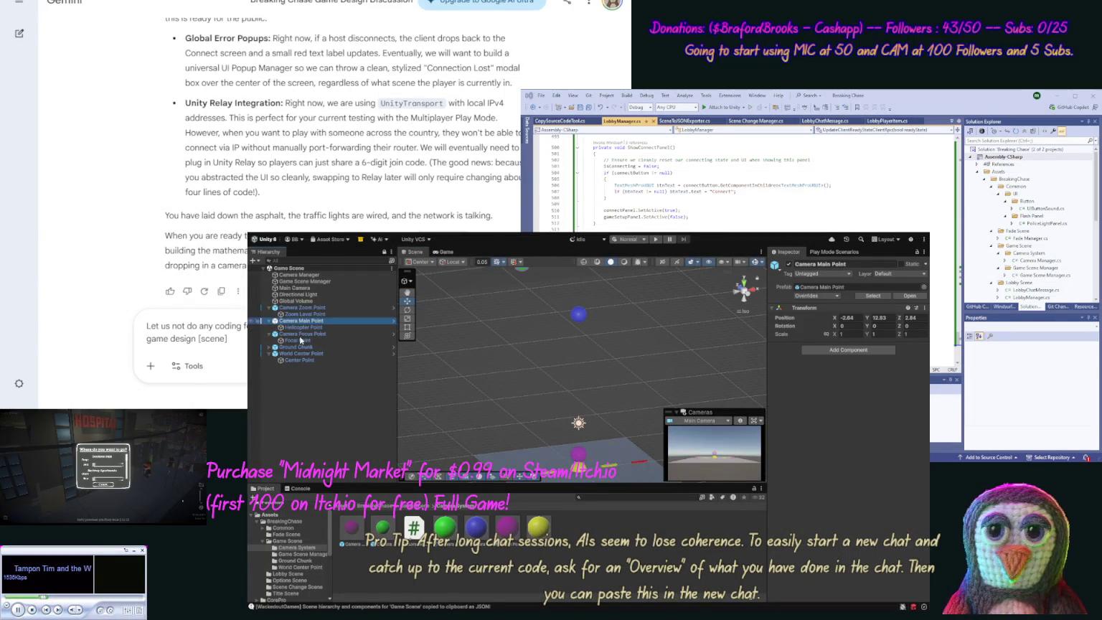
Step: Duplicate Camera Main Point and name the copy Other Helicopter Point, dropping the '(1)' suffix
key(ctrl+d)
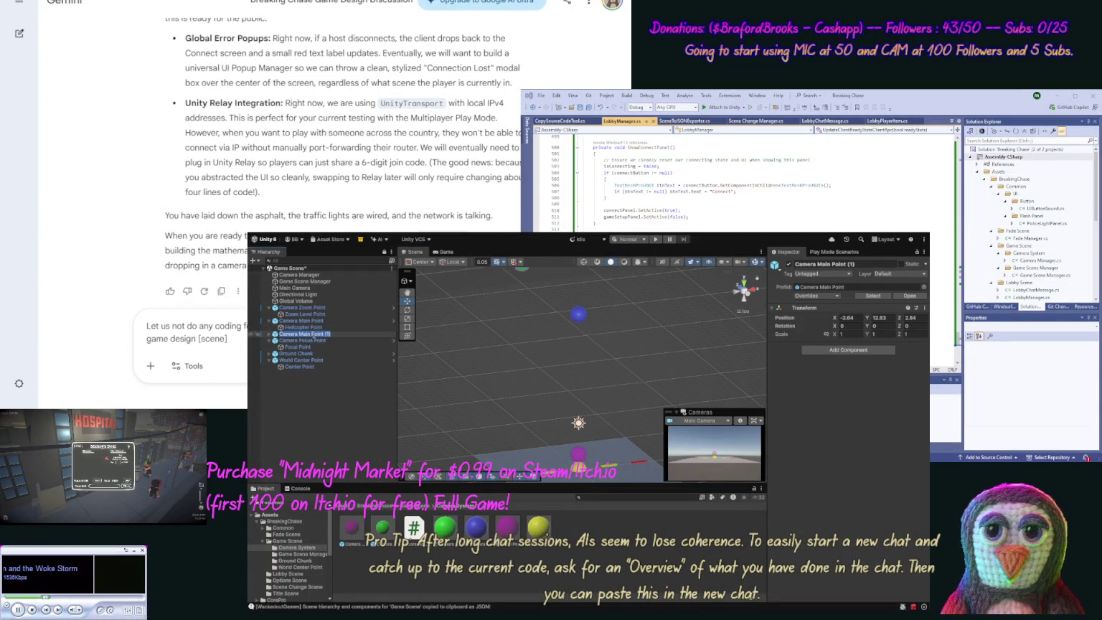
key(F2)
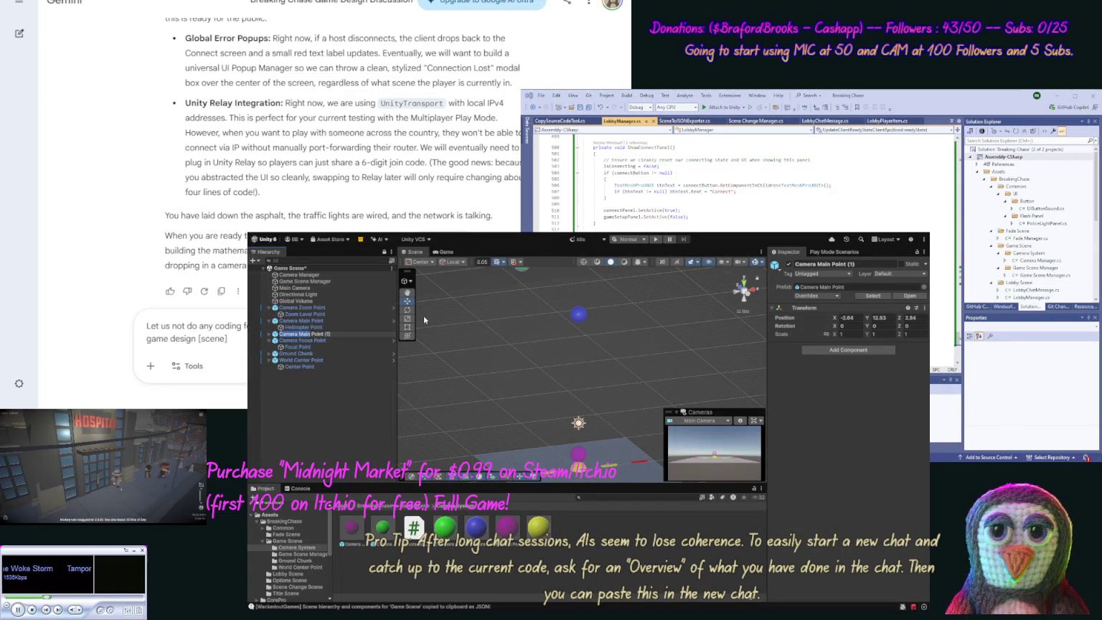
text(Objer Heli)
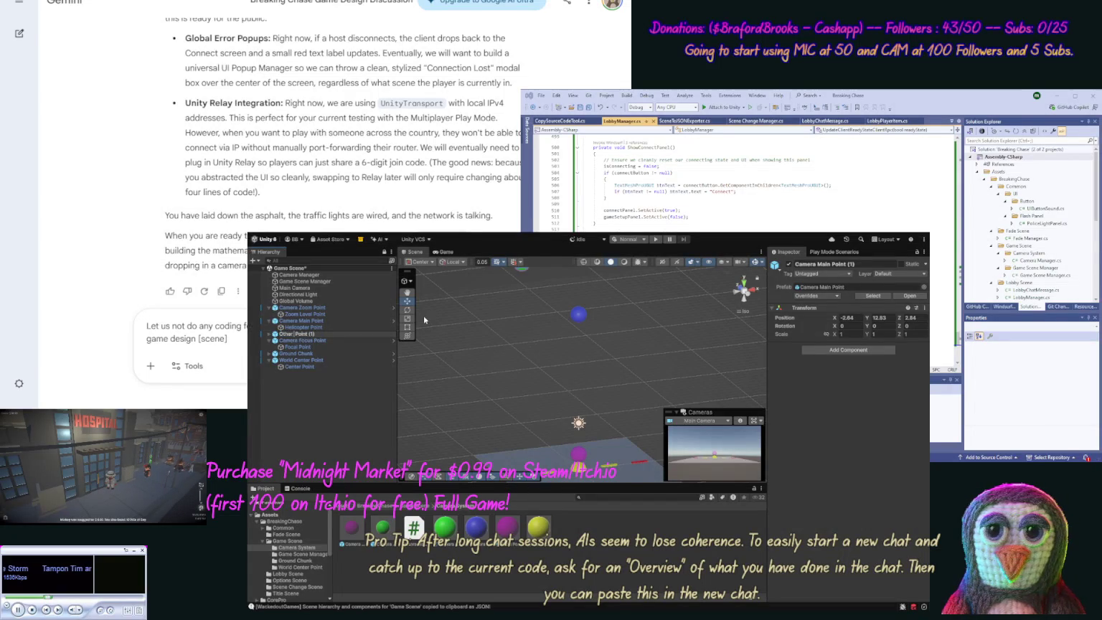
text(copter)
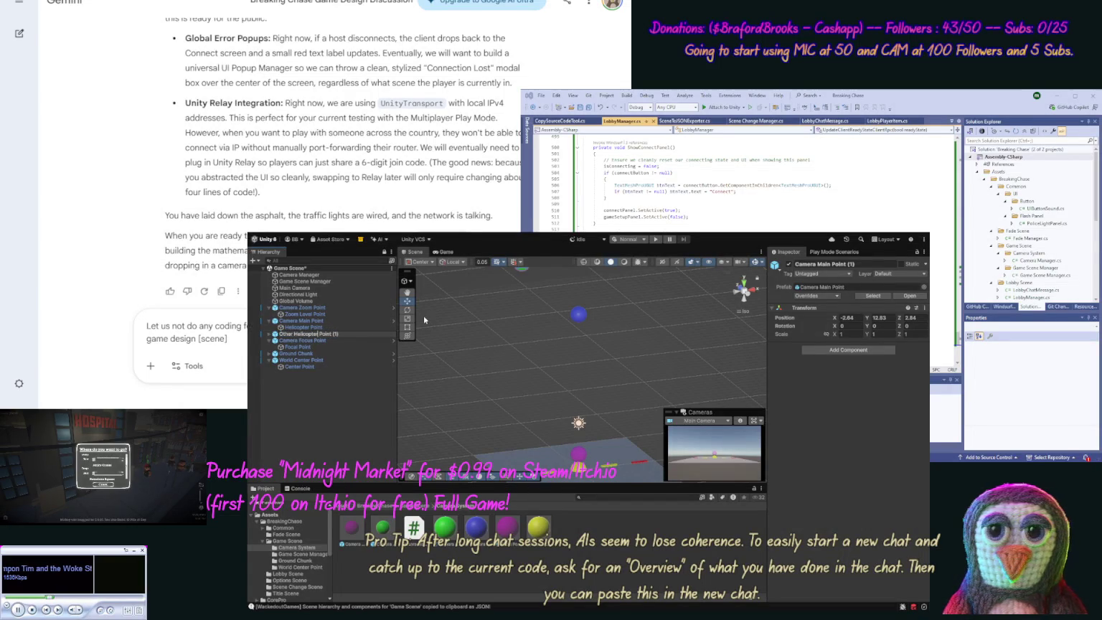
key(End)
key(BackSpace)
key(BackSpace)
key(BackSpace)
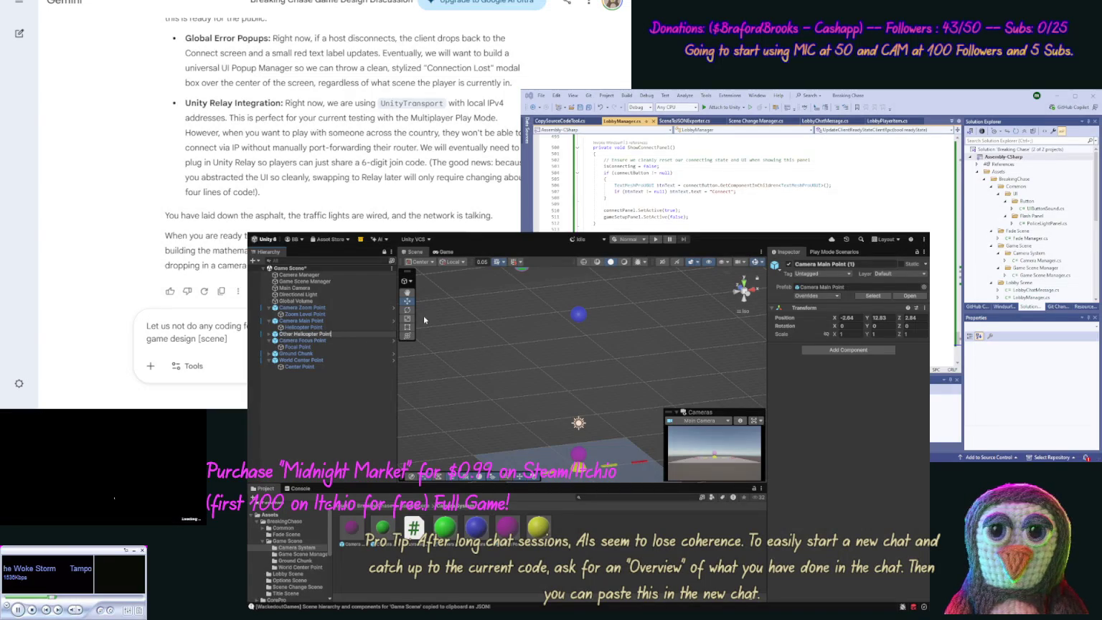
Step: Confirm the copy's name as Other Helicopter Point and rename its child sphere to match
key(Return)
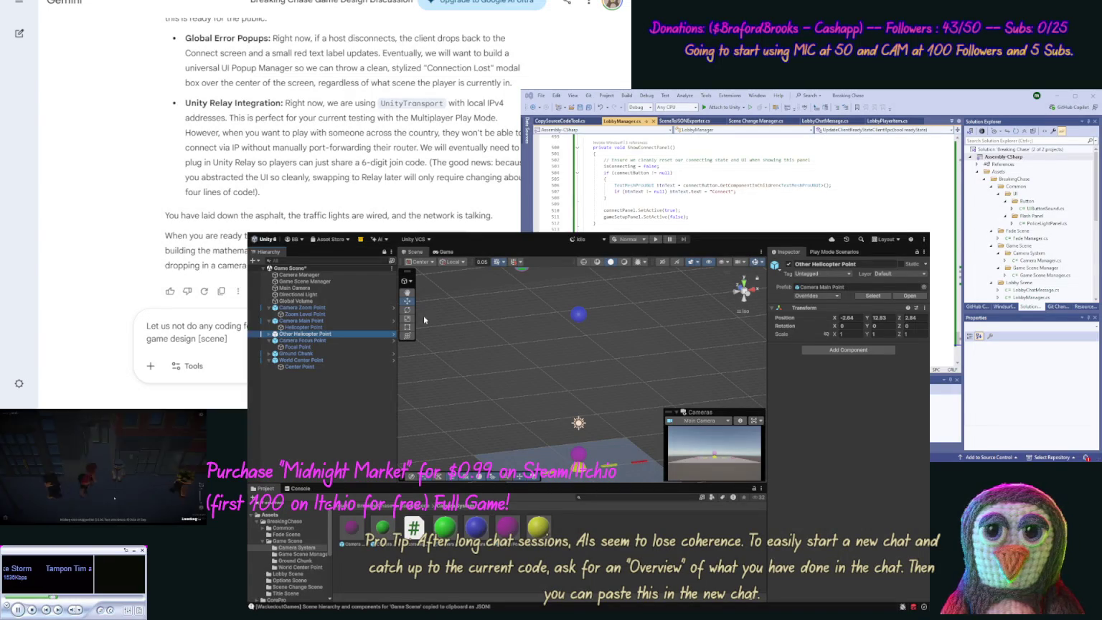
click(269, 334)
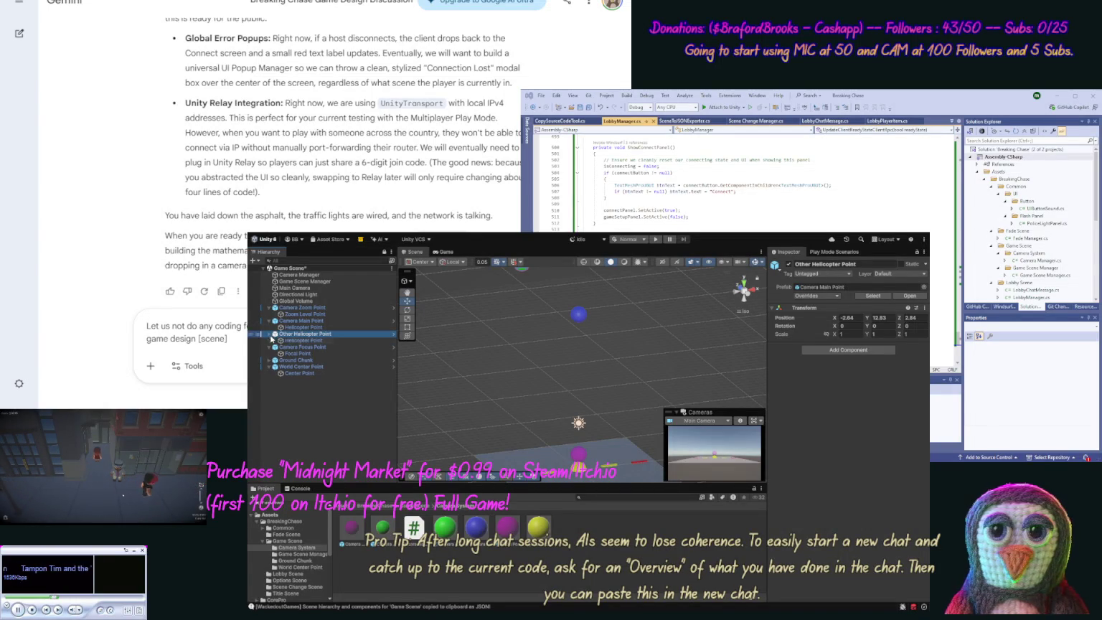
click(292, 342)
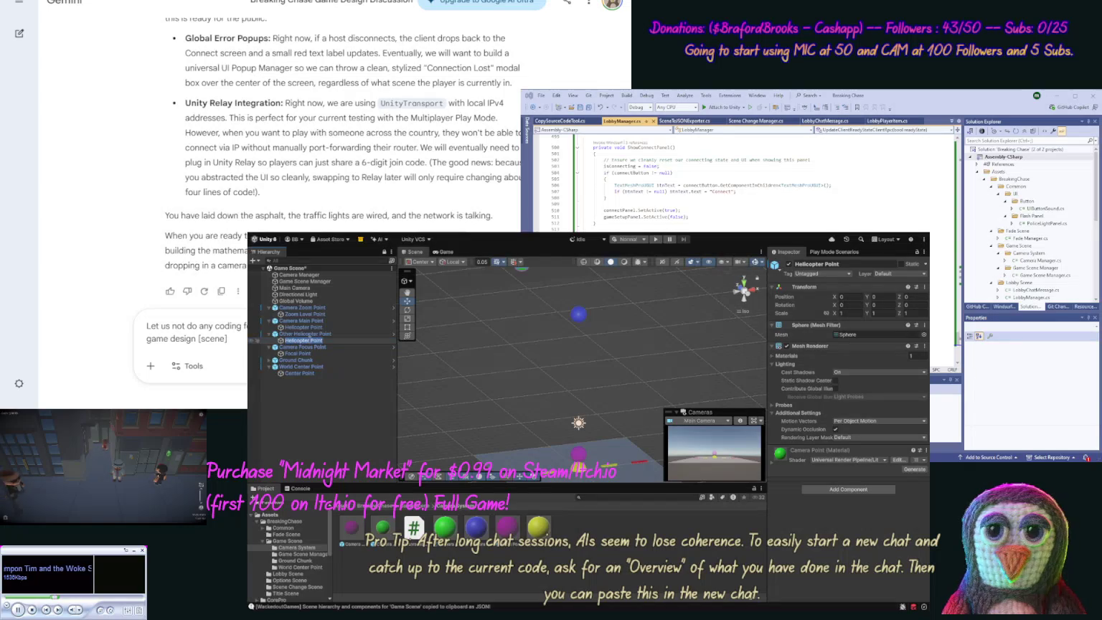
click(335, 327)
text(Other)
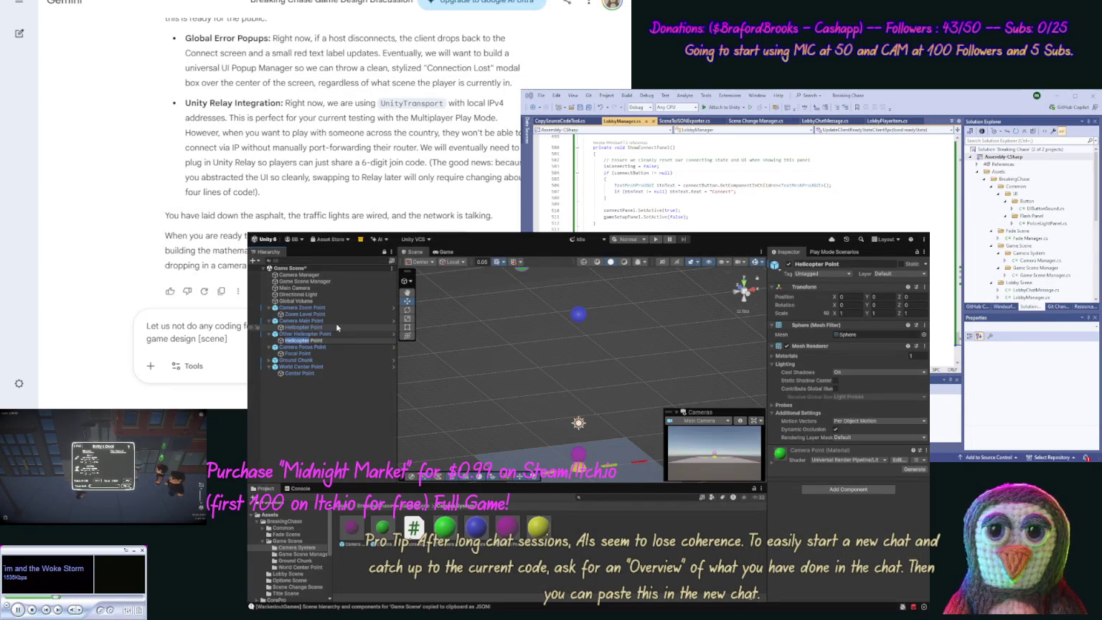
key(Return)
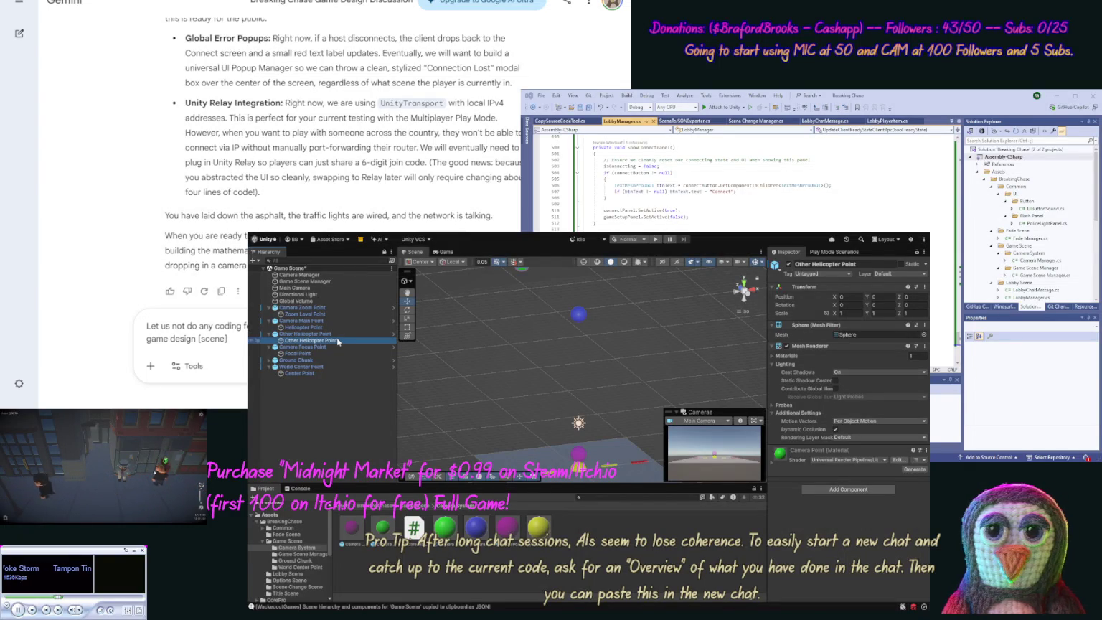
Step: Leave the child's name unchanged and select the Camera System folder in the assets
click(338, 340)
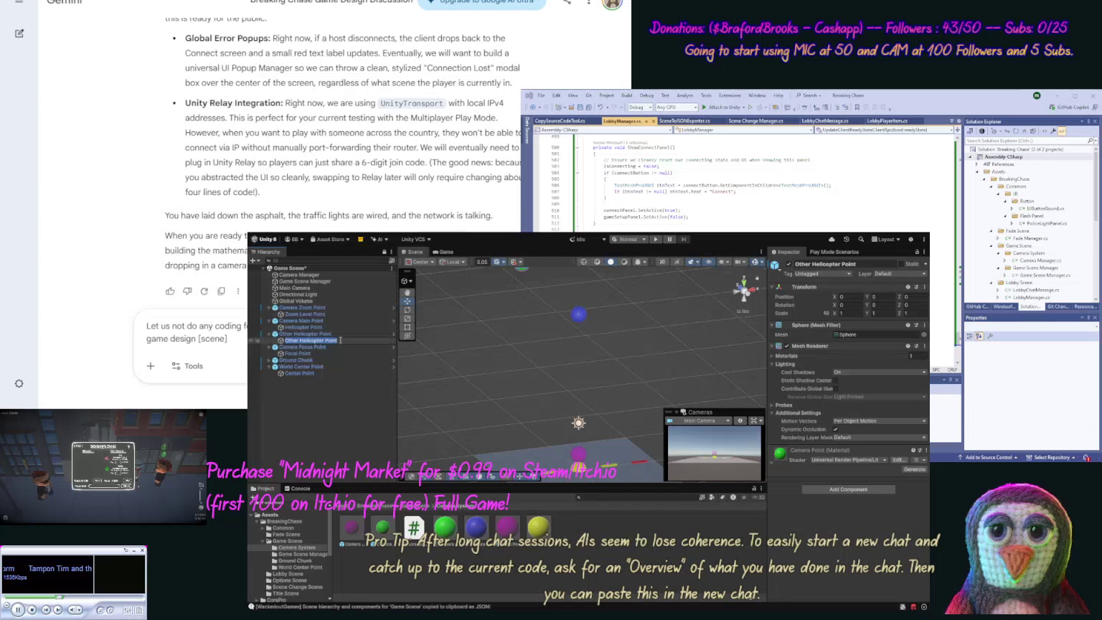
key(Escape)
click(296, 547)
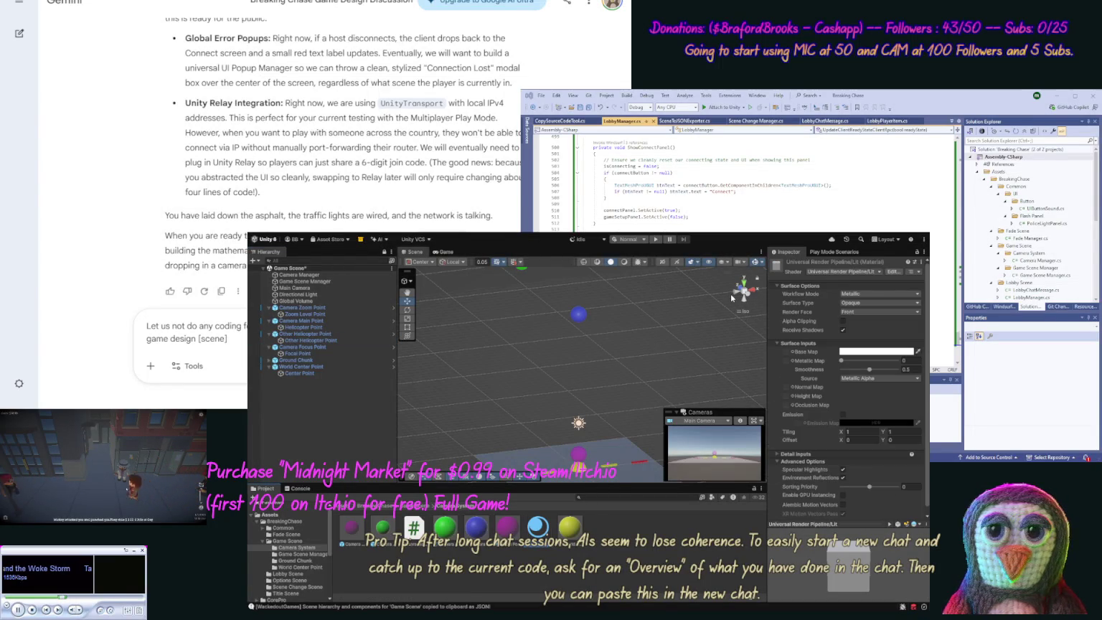
Step: Name the new material Other Helicopter Point and lower Other Helicopter Point to Y 11.09
key(Return)
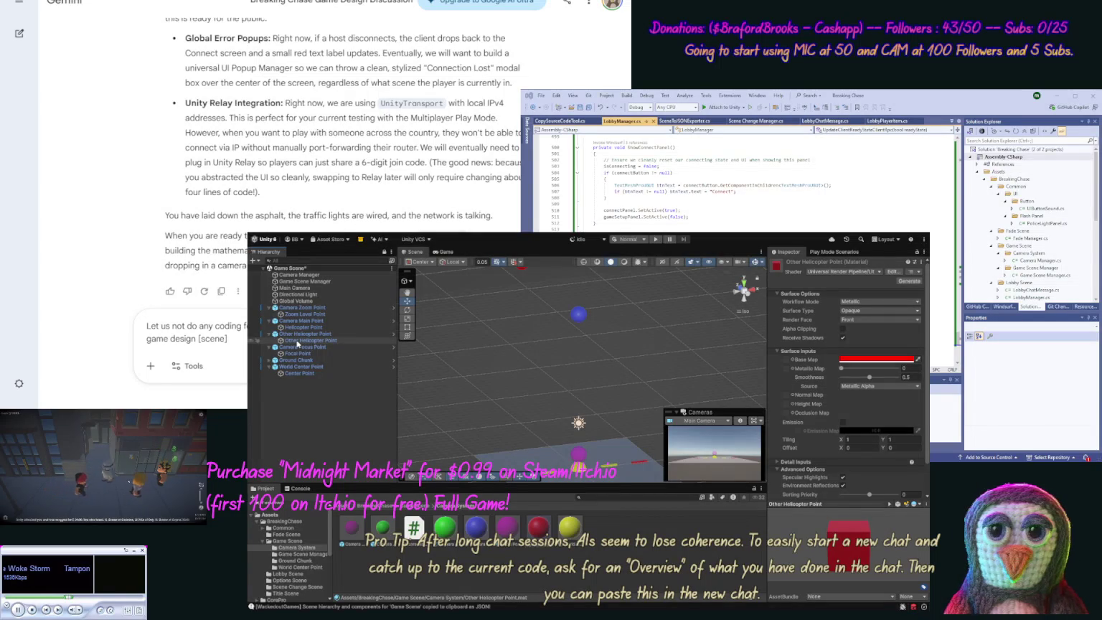
drag(511, 274, 524, 307)
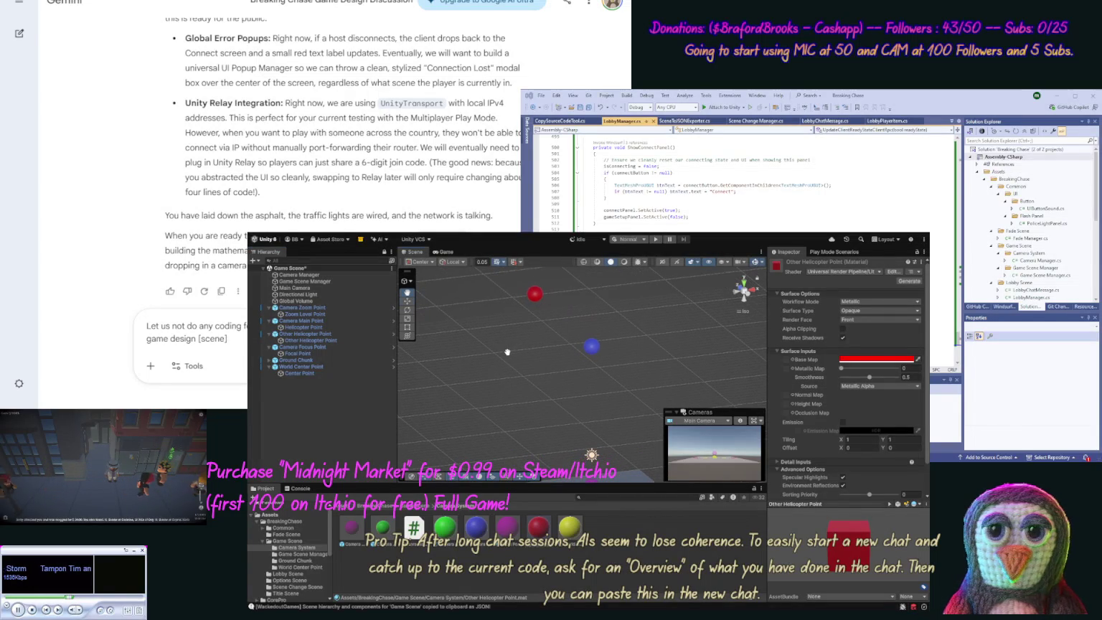
click(344, 333)
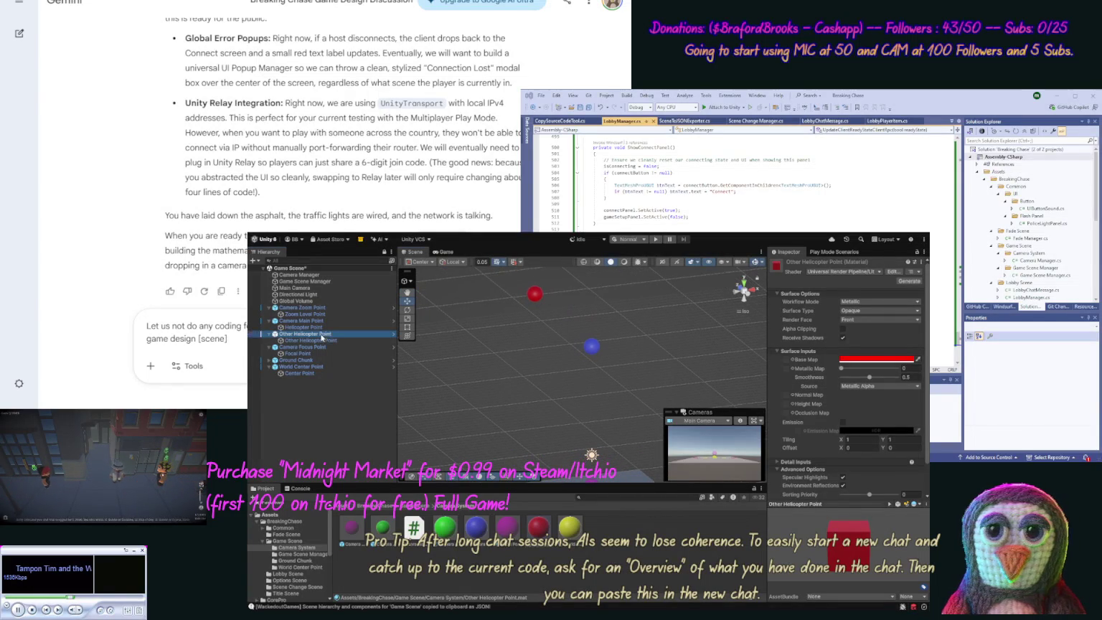
mouse_move(535, 279)
mouse_down()
mouse_move(556, 318)
mouse_move(656, 310)
mouse_up()
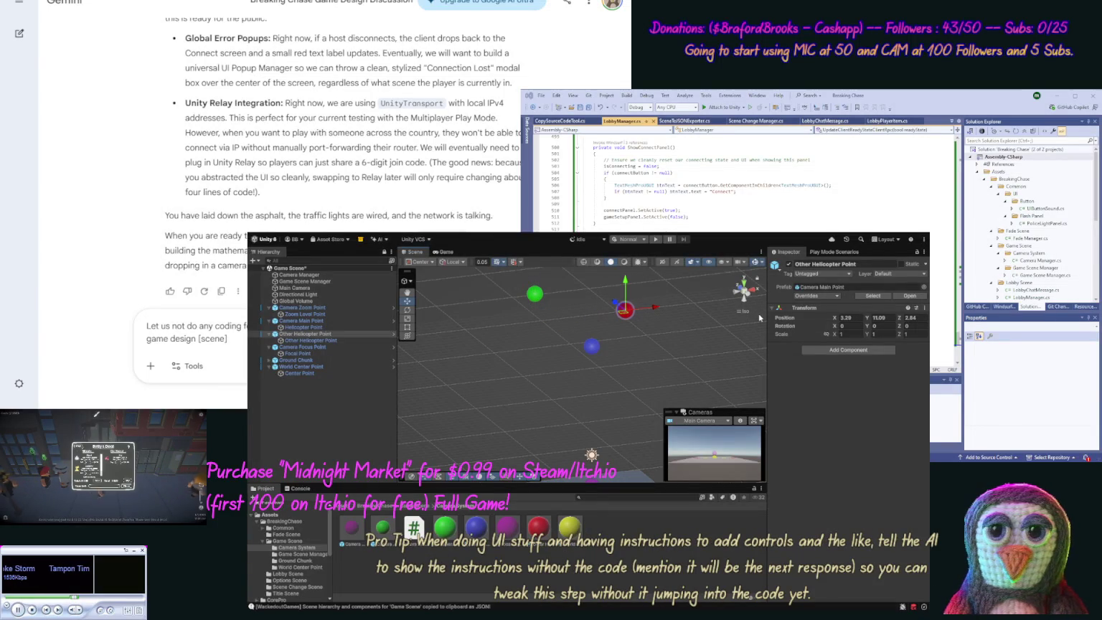
Step: From a top-down view, push Other Helicopter Point farther along Z, then inspect Zoom Level Point
click(743, 283)
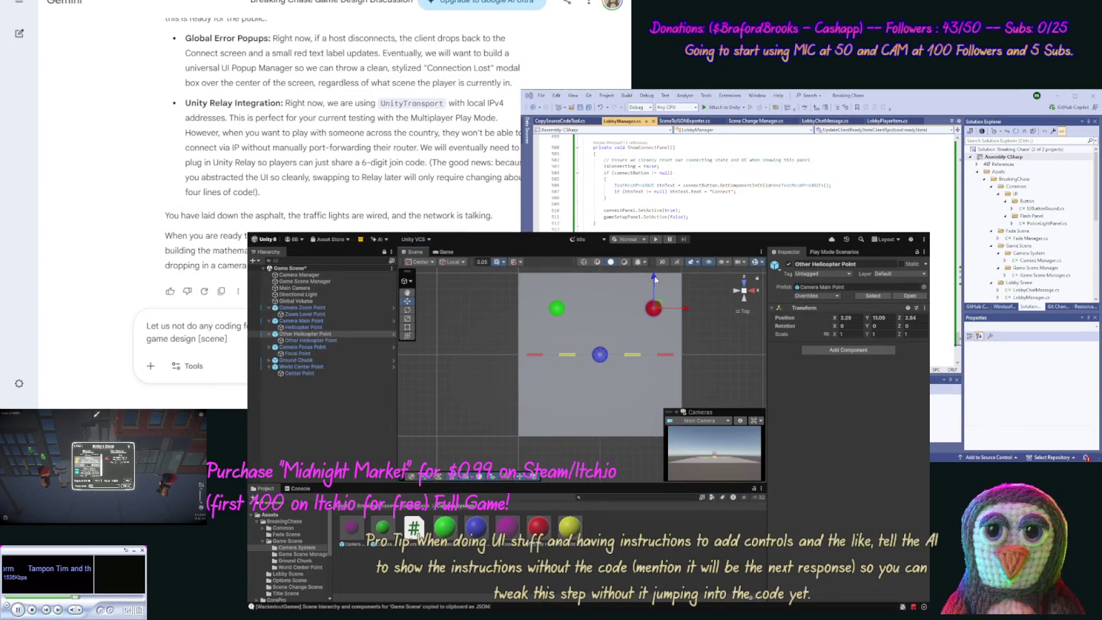
drag(654, 275, 651, 252)
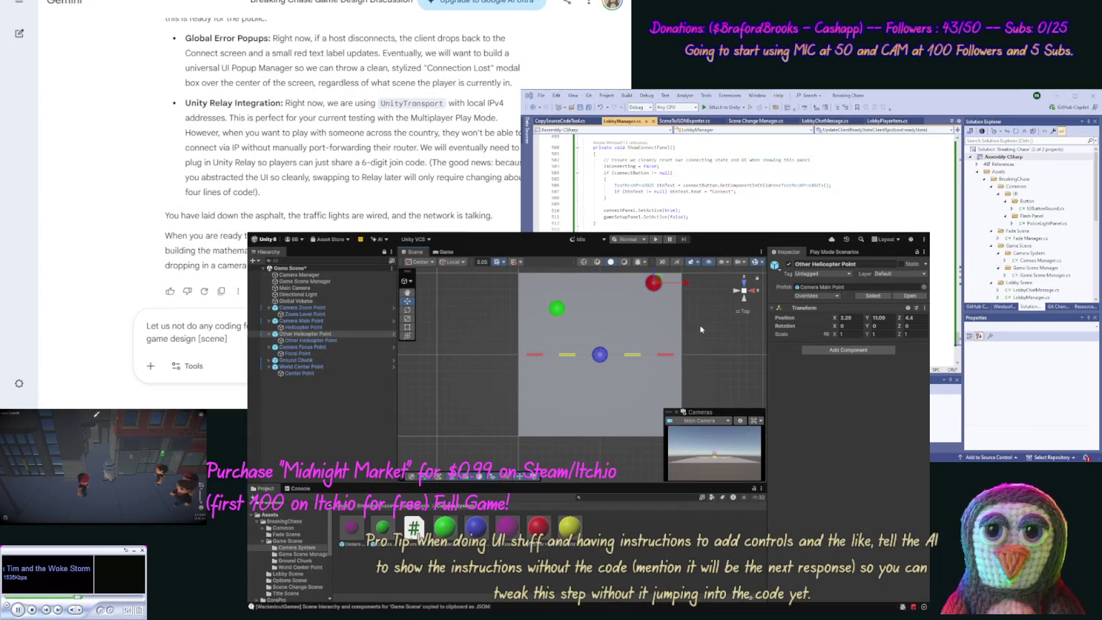
drag(662, 323, 722, 283)
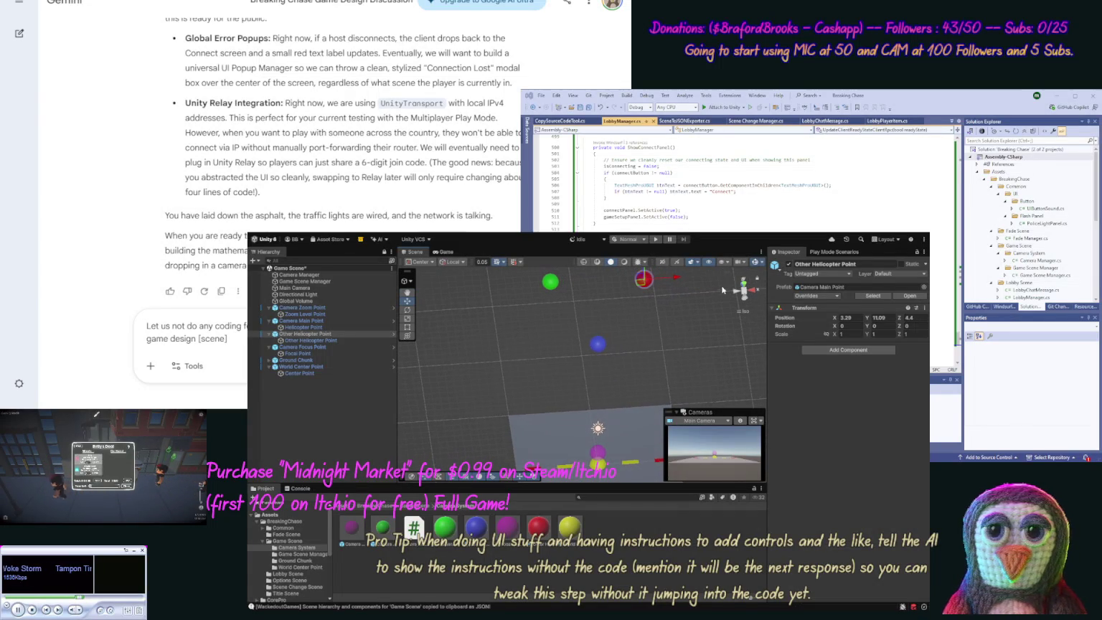
click(328, 315)
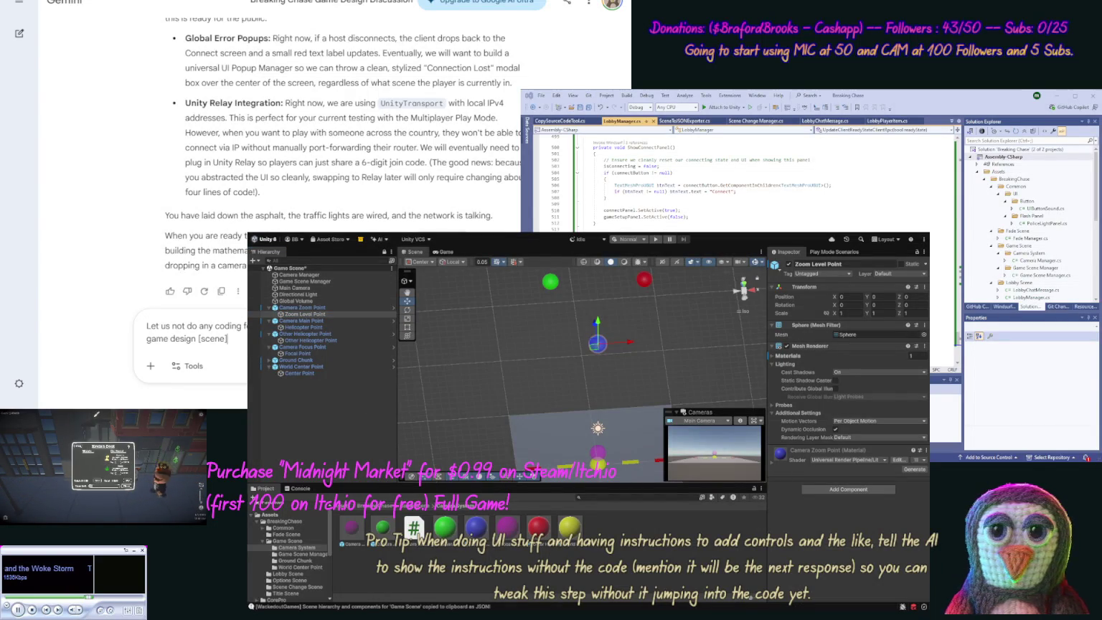
Step: Send Gemini the pasted Game Scene hierarchy JSON, closed with a [/scene] tag and a short note
key(ctrl+v)
text([/scene])
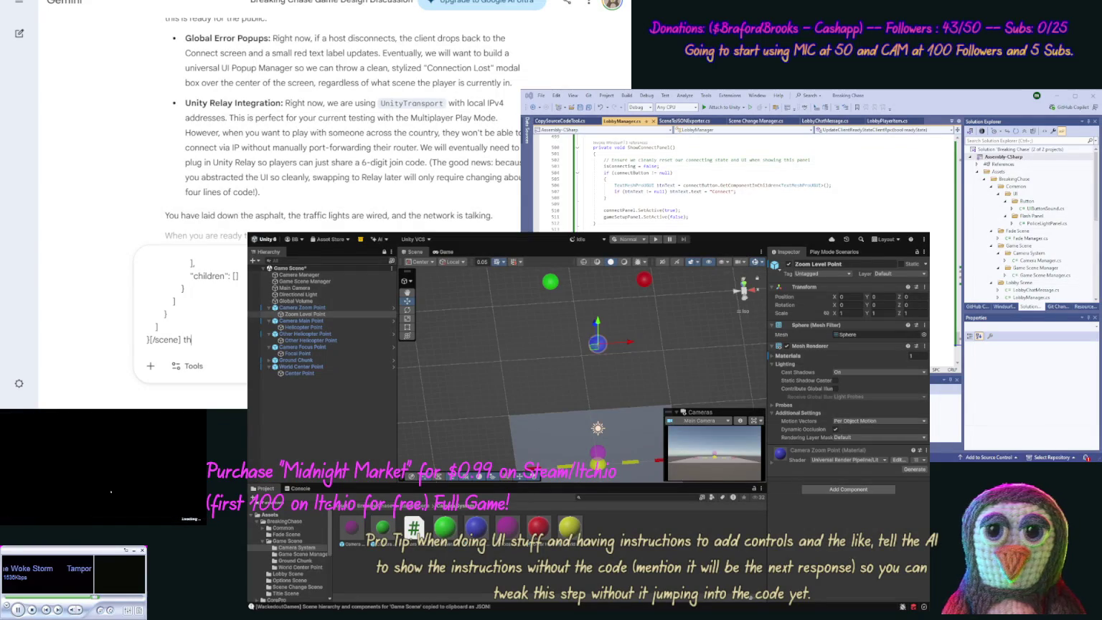
text(is mainly)
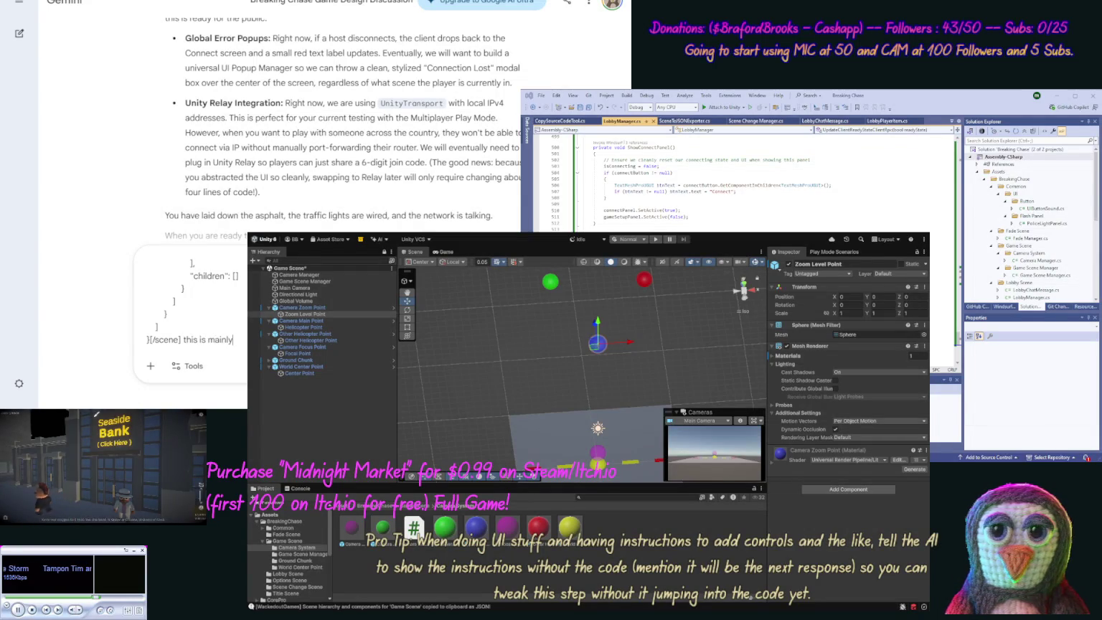
text( for)
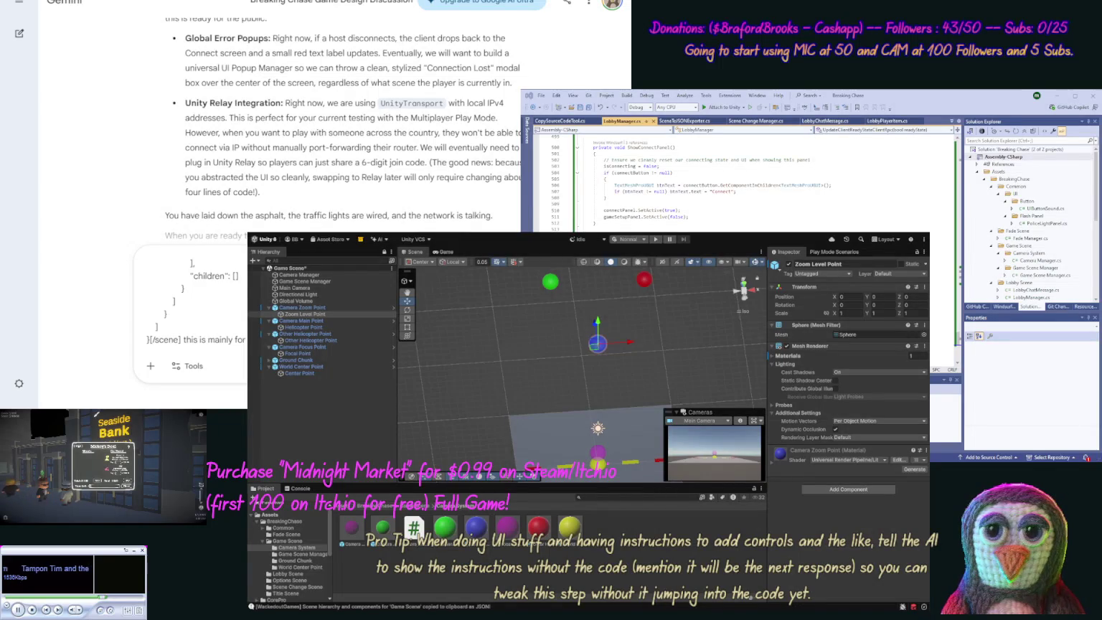
key(Return)
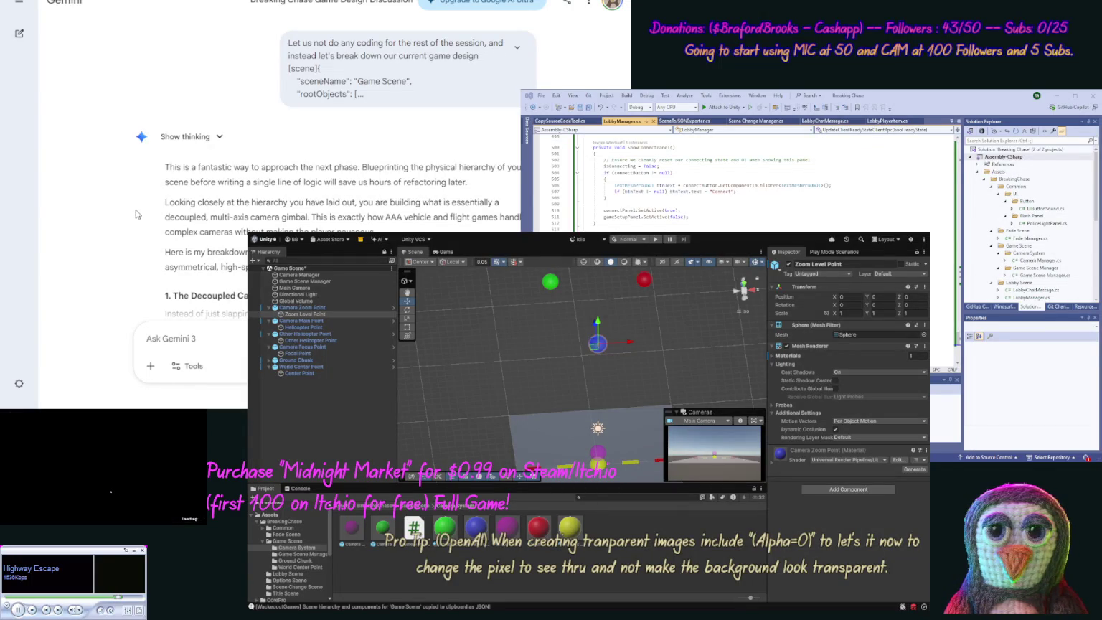
Step: Scroll Gemini's reply past the 'Treadmill' Anchor section down to Visual Separation (Global Volume)
scroll(127, 227, down, 3)
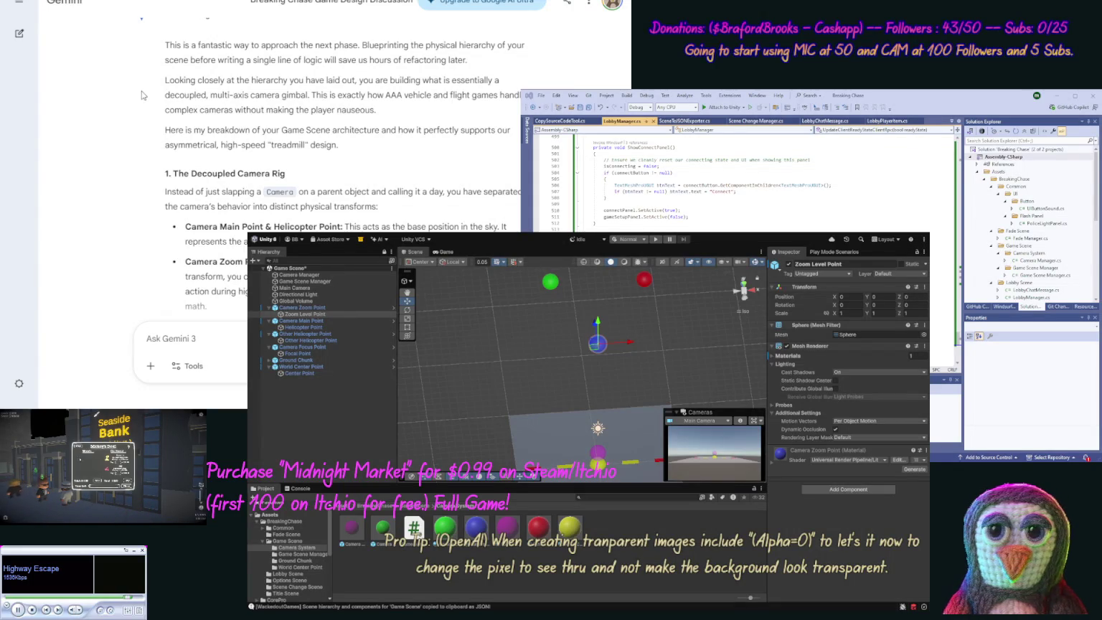
scroll(136, 119, down, 3)
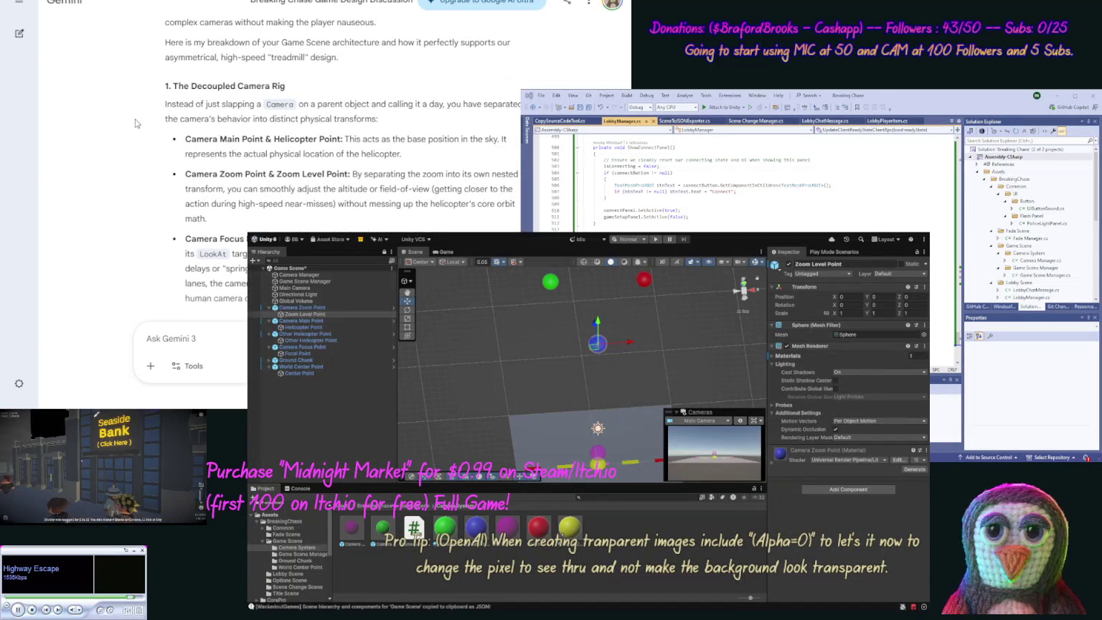
scroll(136, 125, down, 2)
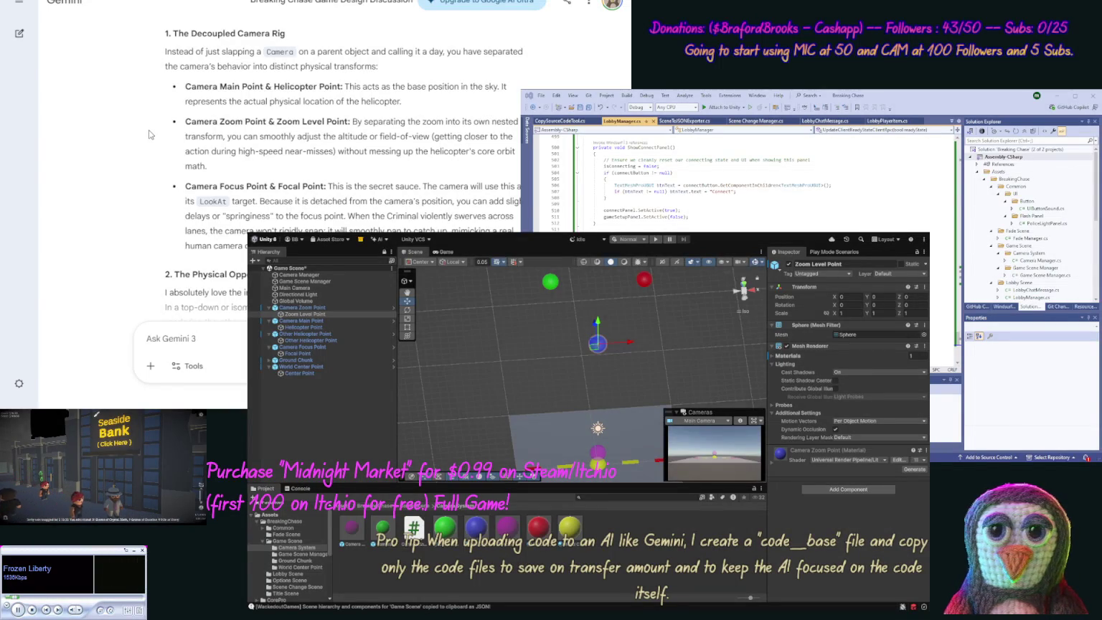
scroll(145, 163, down, 1)
scroll(145, 162, down, 2)
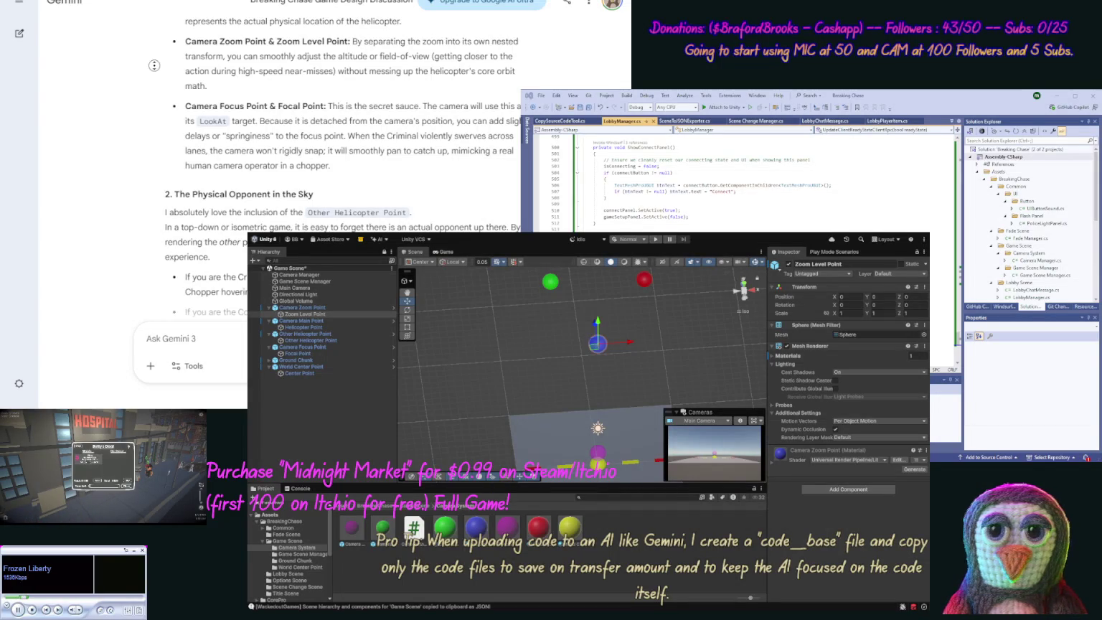
scroll(150, 86, down, 2)
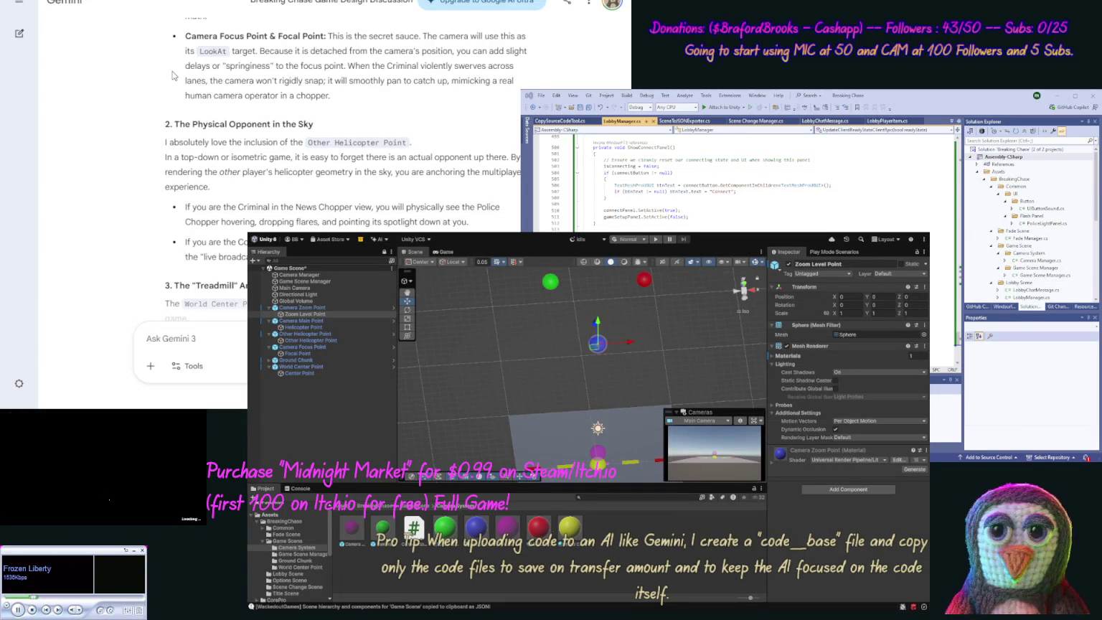
scroll(144, 100, down, 2)
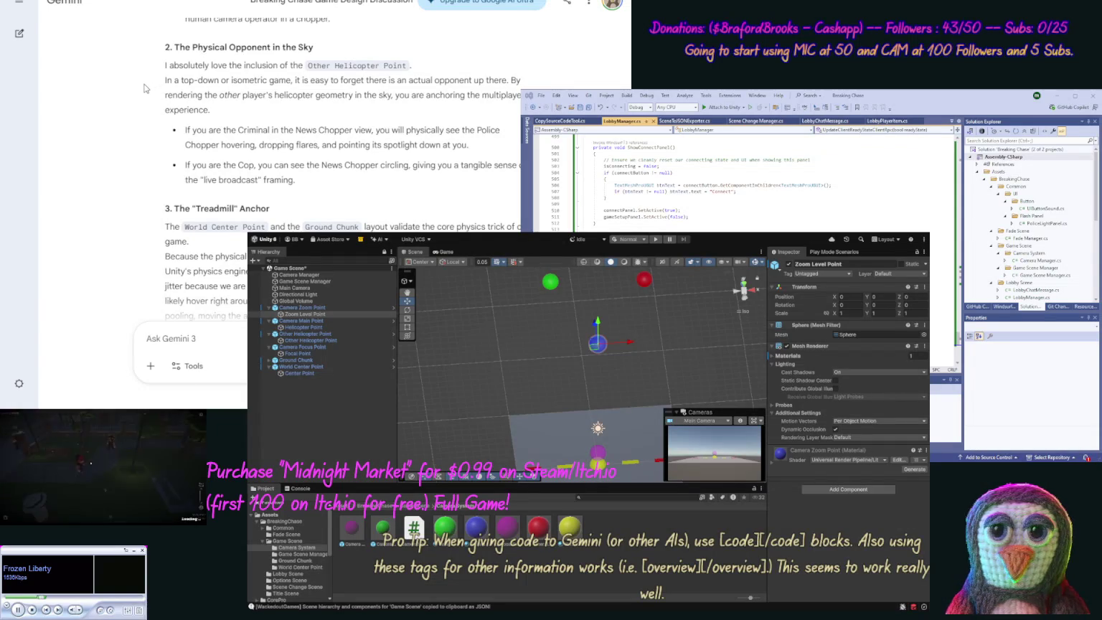
scroll(139, 104, down, 3)
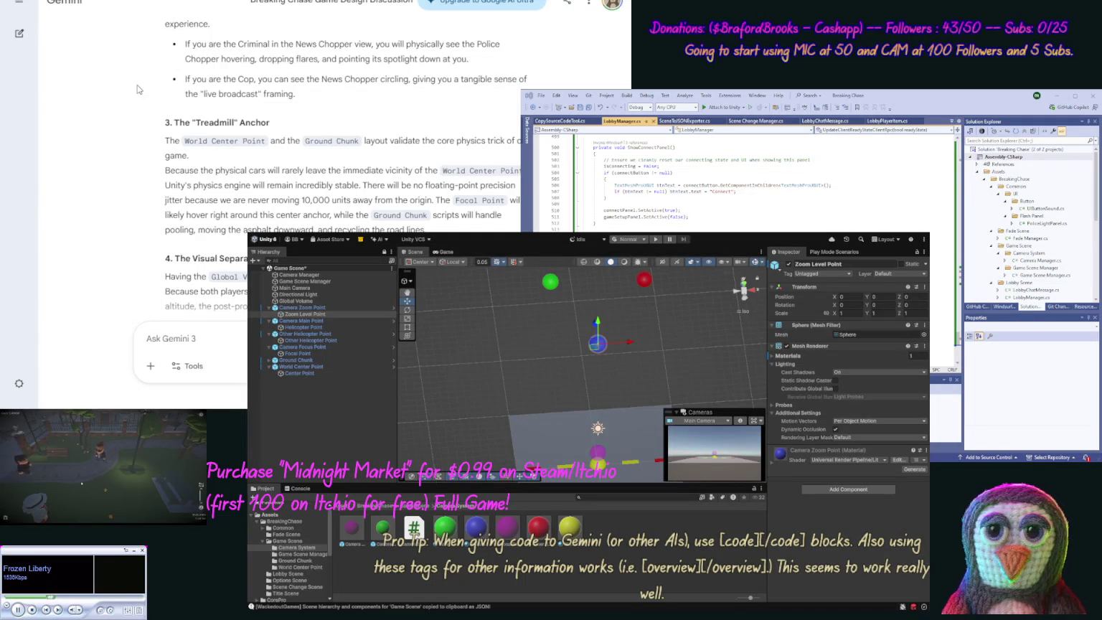
scroll(137, 131, down, 3)
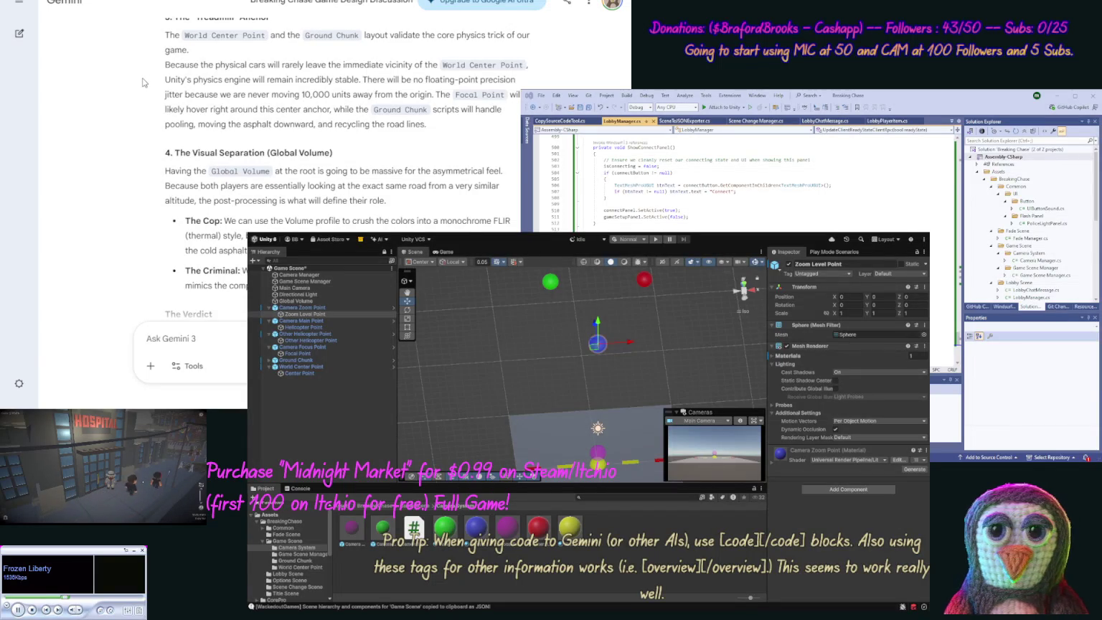
scroll(142, 90, down, 1)
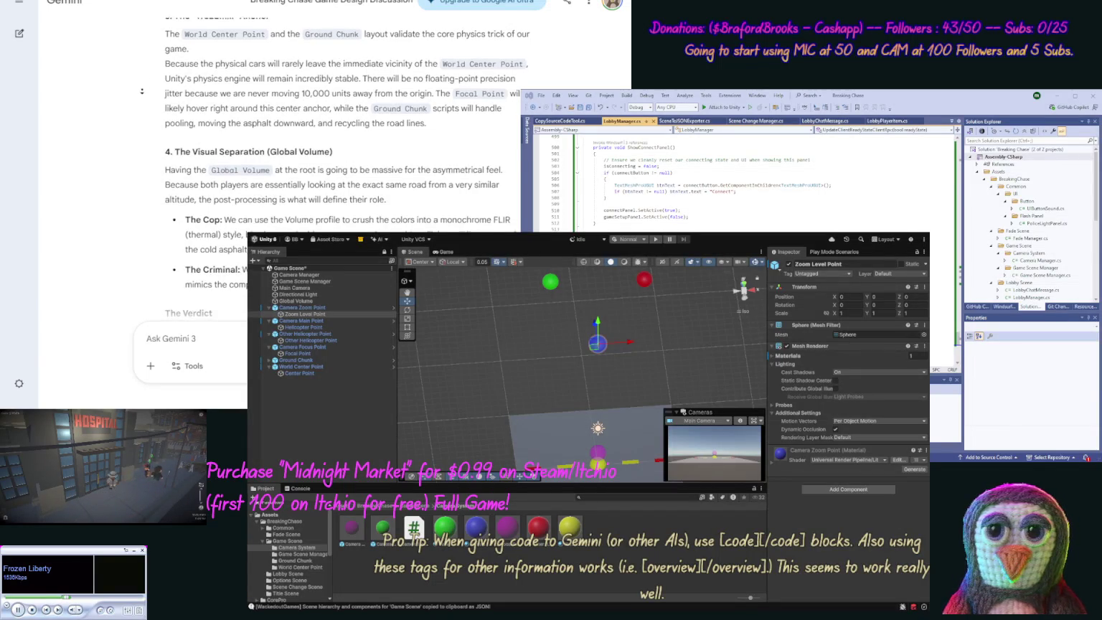
Step: Read down to The Verdict, then show Unity's Play Mode Scenarios settings
scroll(142, 101, down, 3)
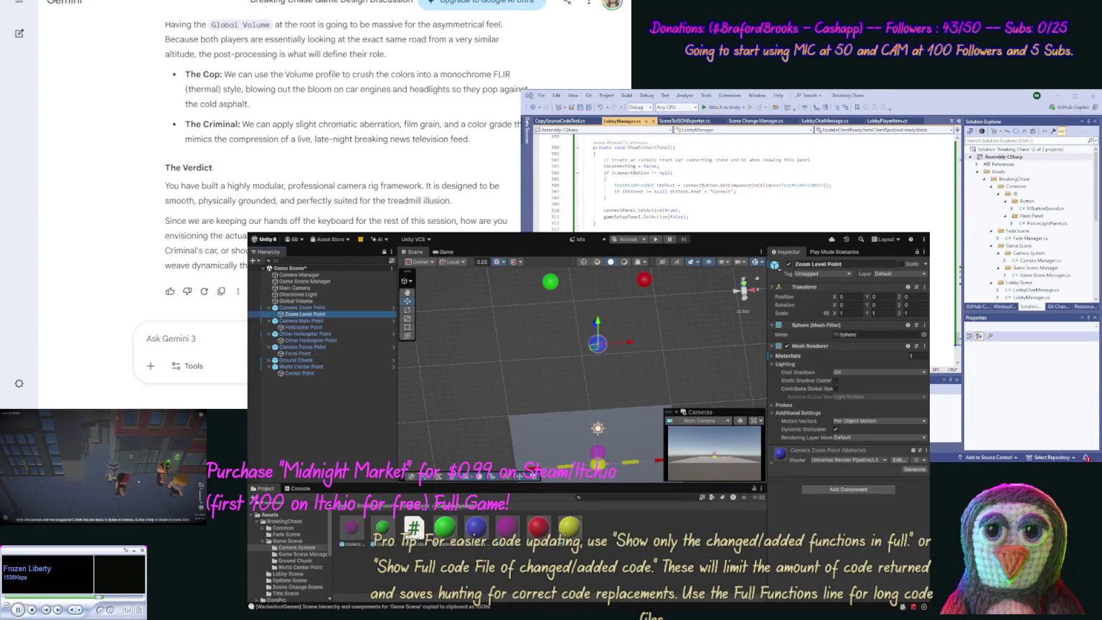
click(832, 251)
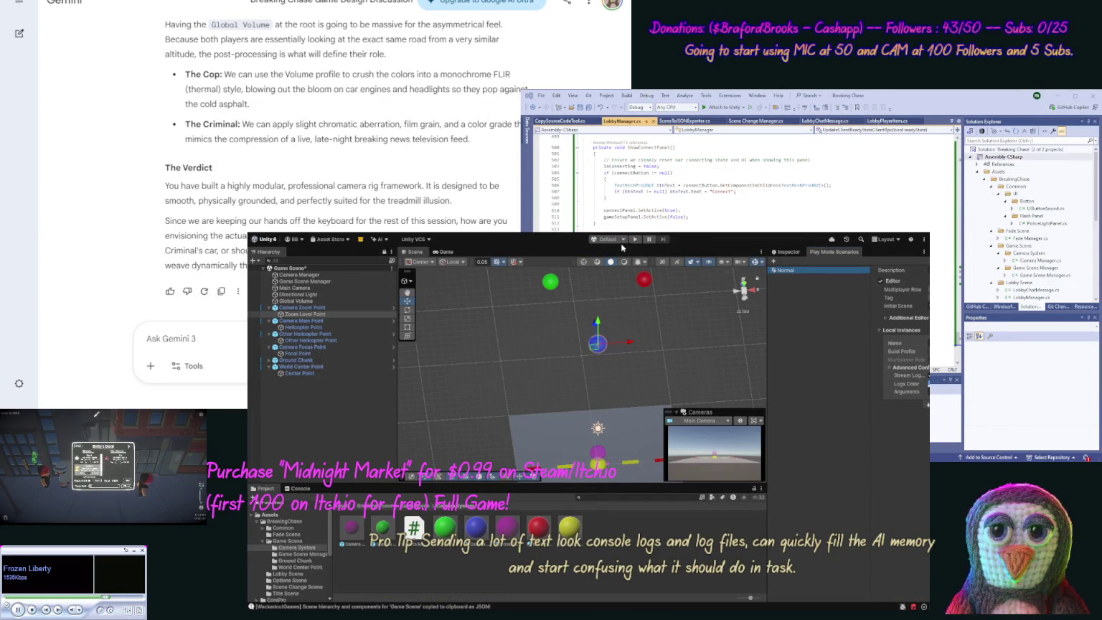
Step: Start the game in Play mode and begin a Gemini follow-up starting with 'Also'
click(634, 240)
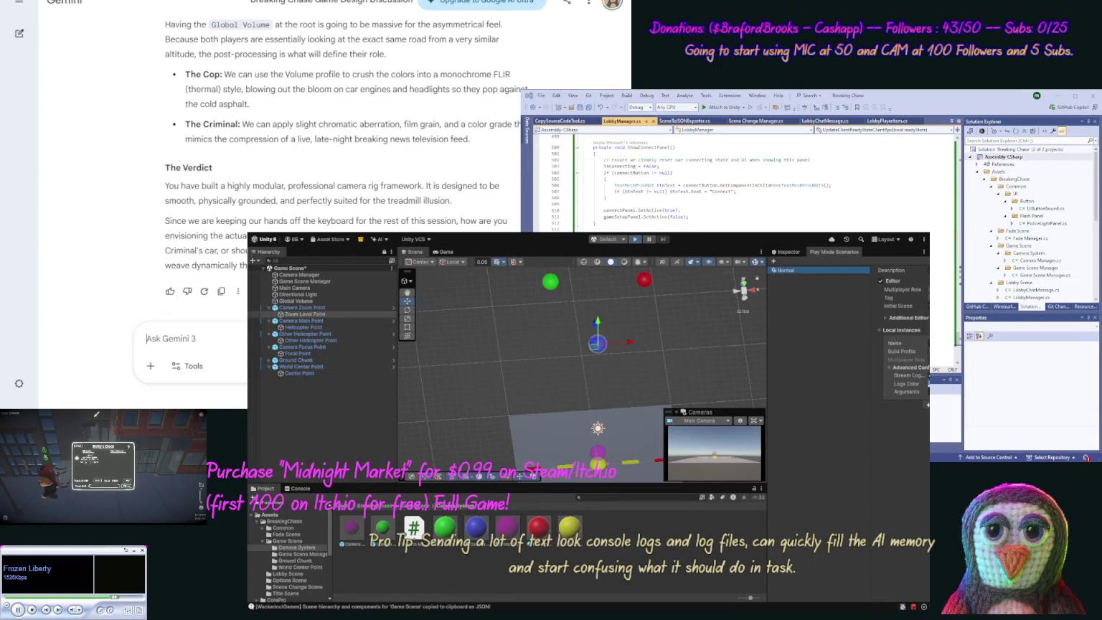
text(Also)
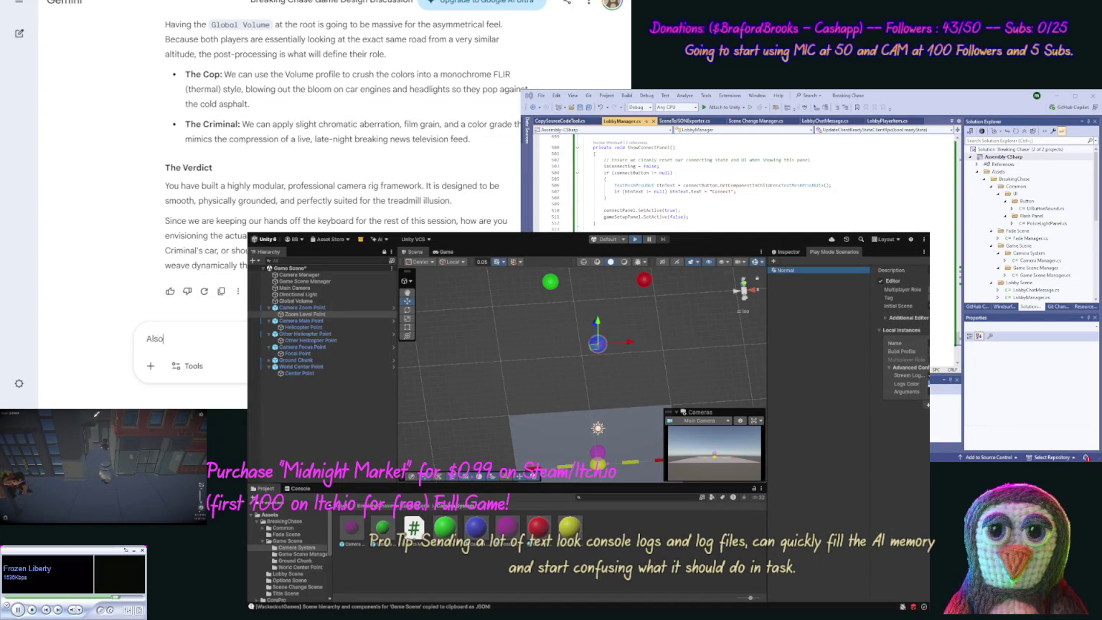
text( bec)
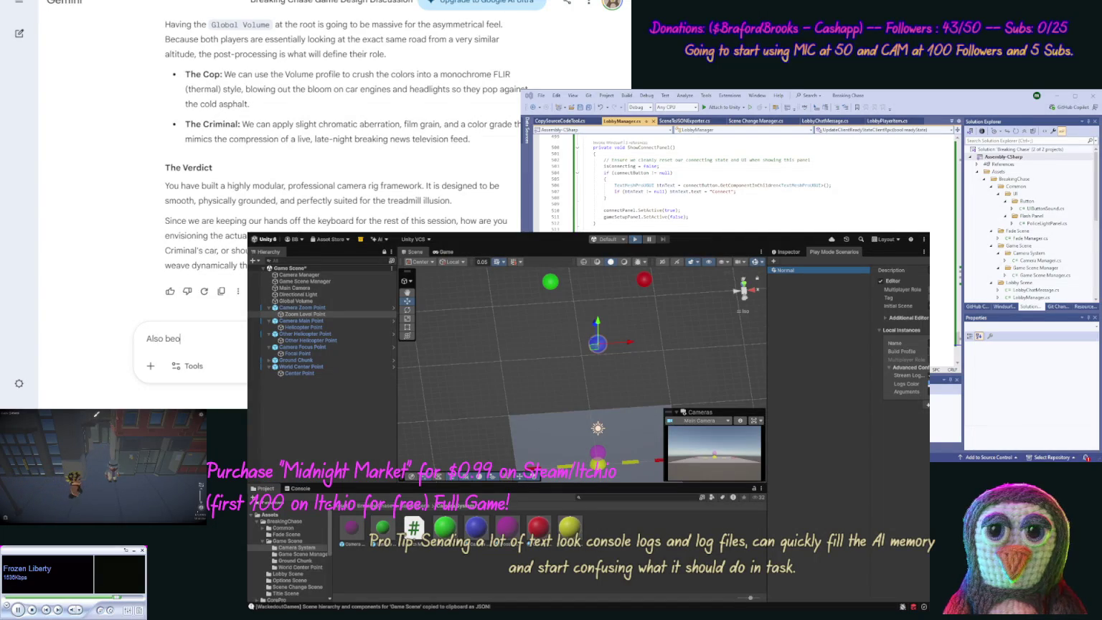
text(e work on th)
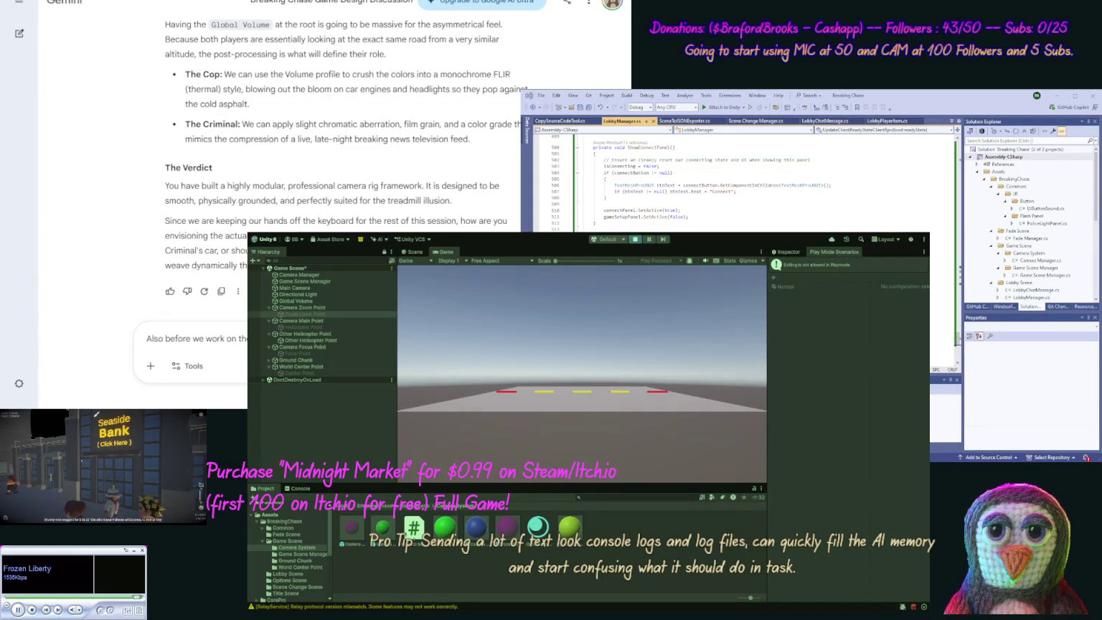
Step: Finish and send the follow-up asking for a hosted single-player mode without another client
text(without)
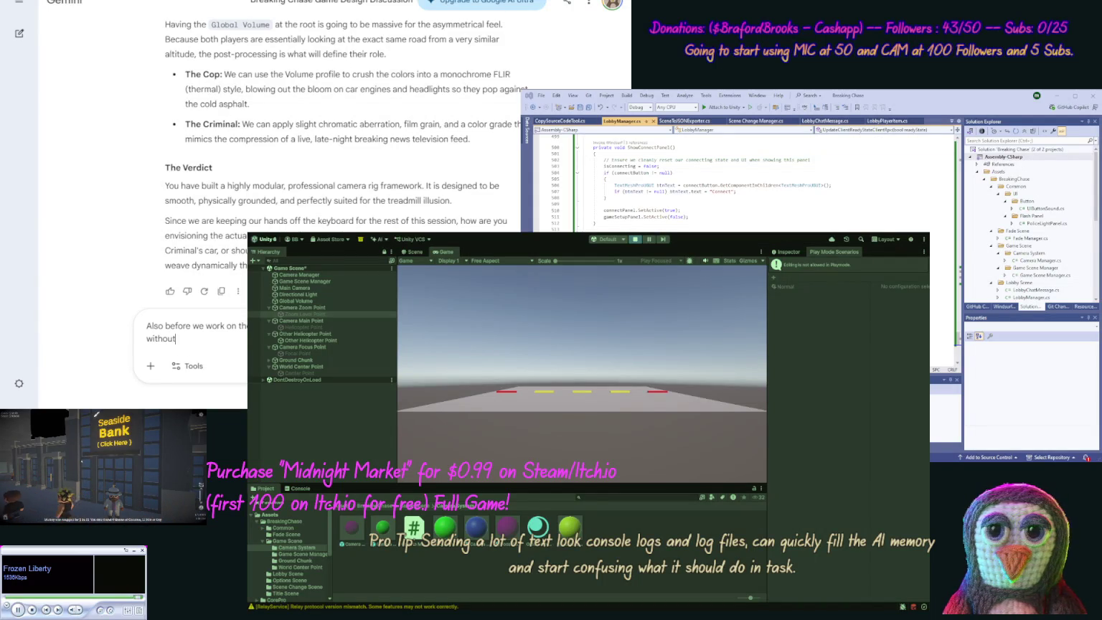
text( another client an)
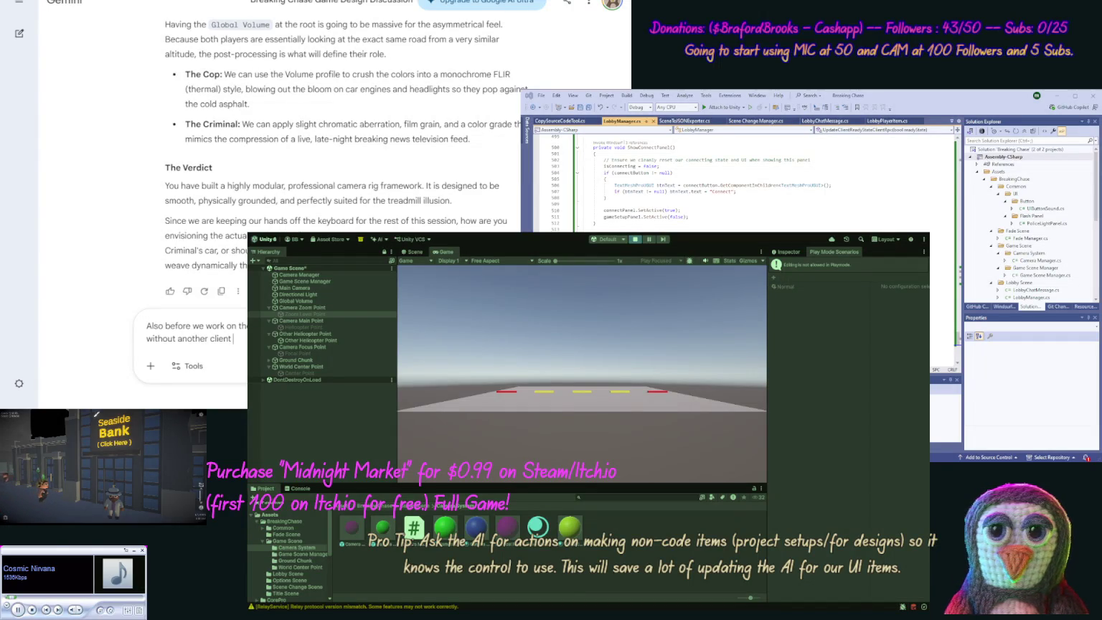
text(d)
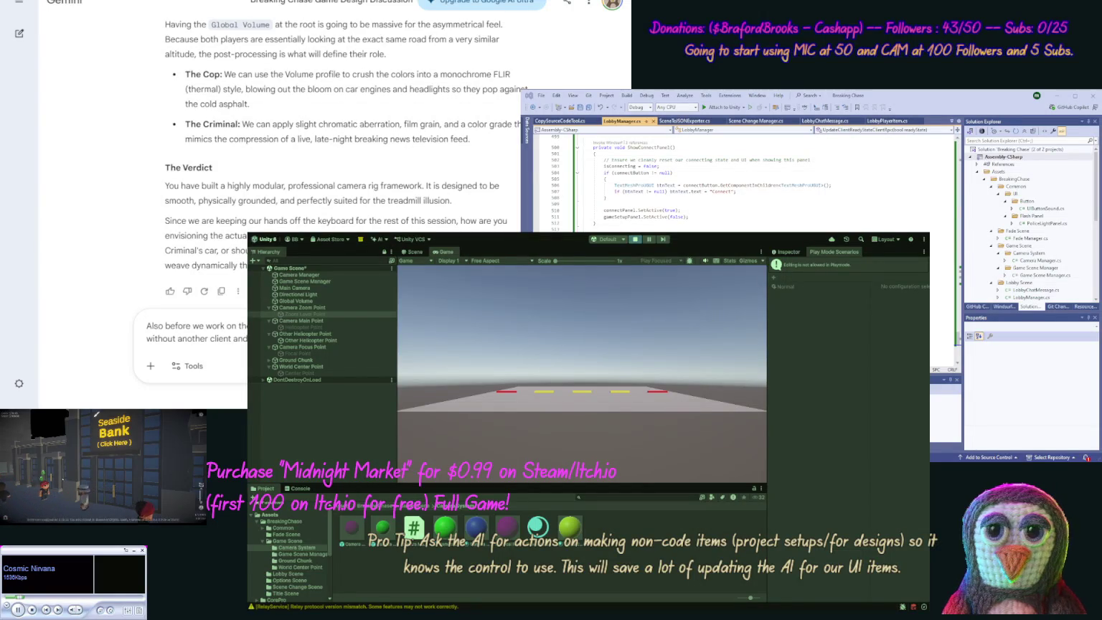
text(single player game)
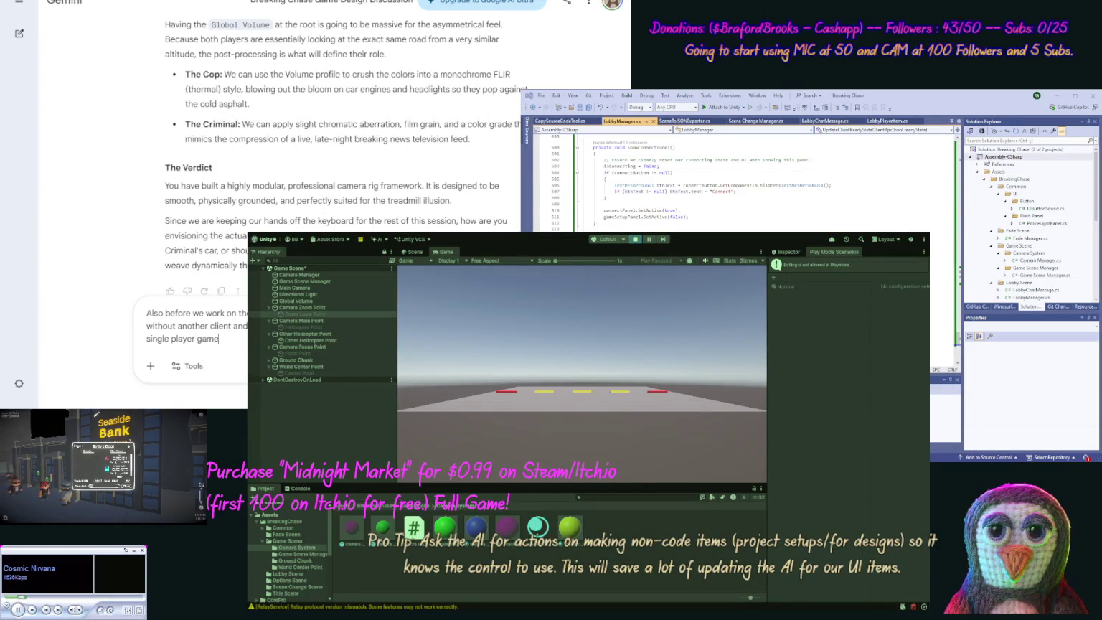
text(.)
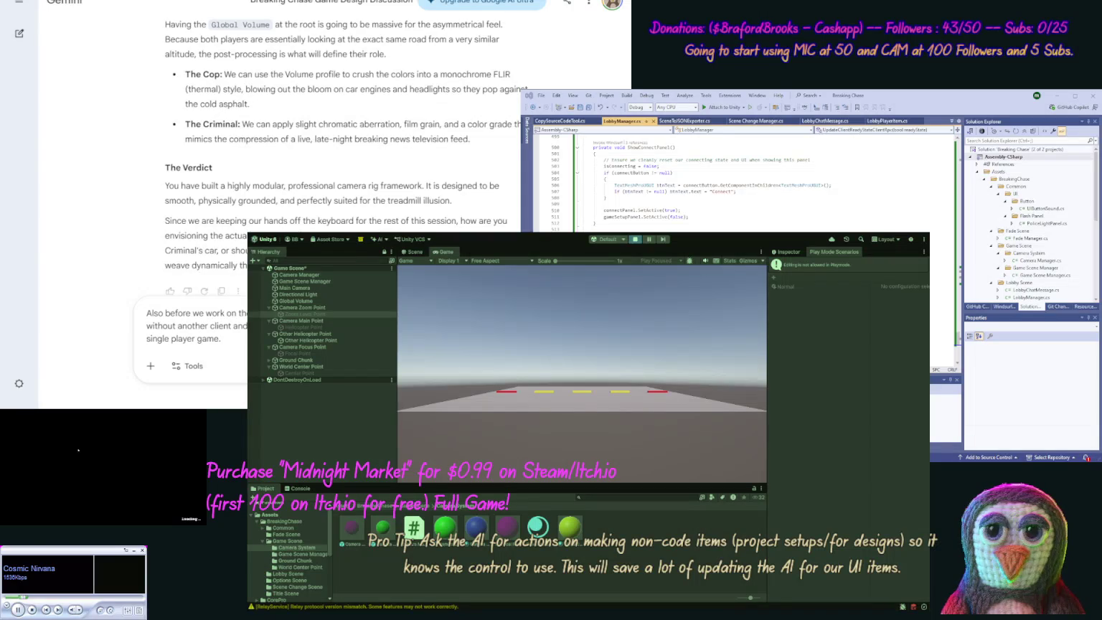
key(BackSpace)
text(, so let's)
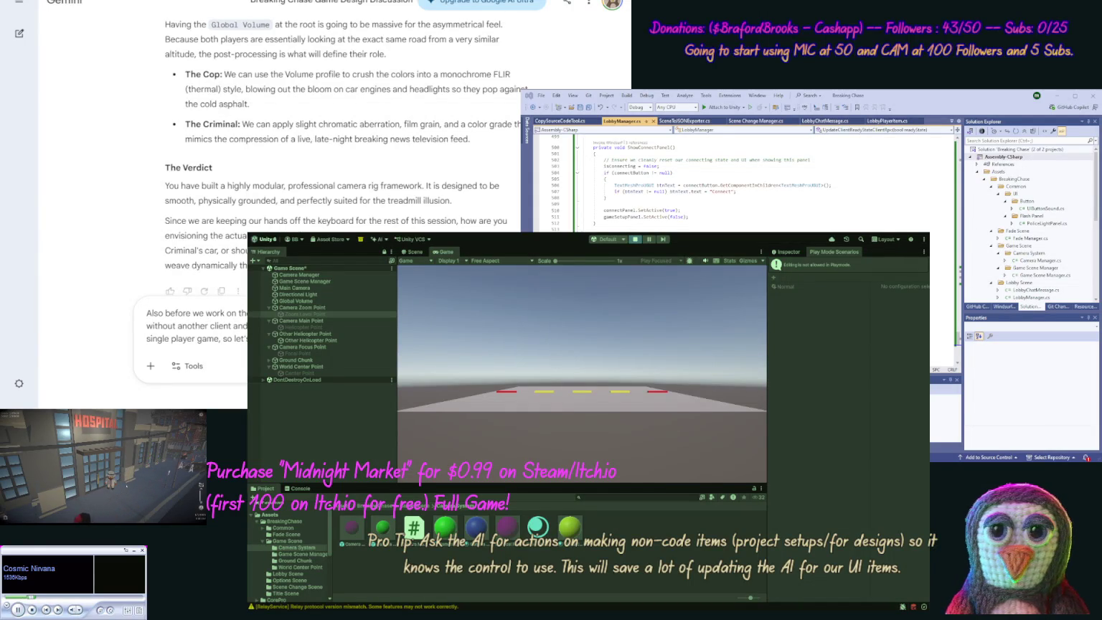
key(Return)
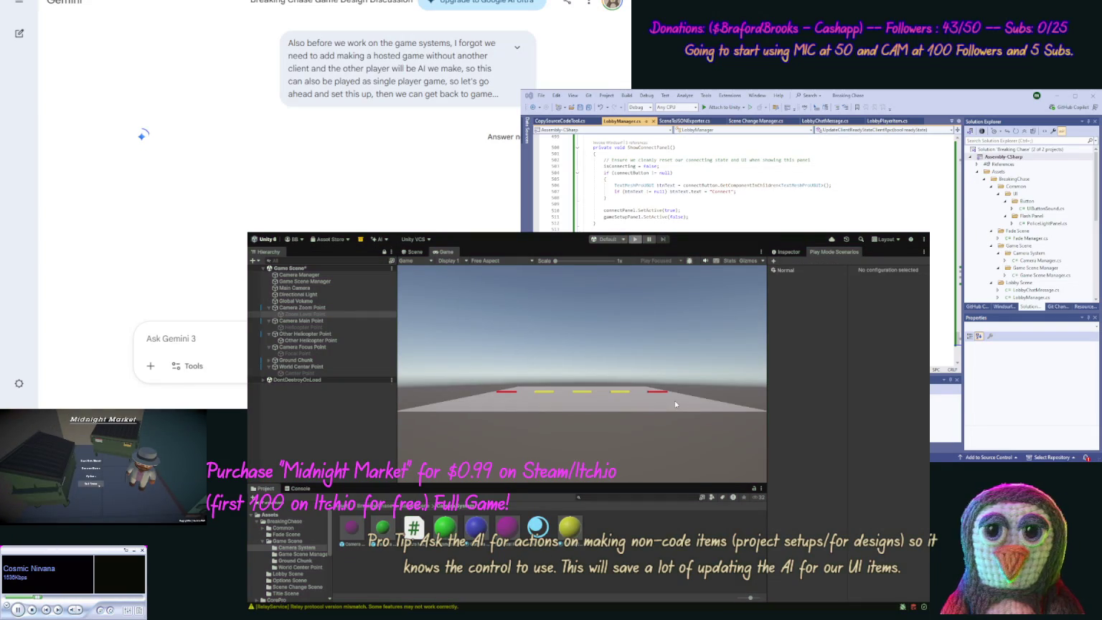
Step: Stop Play mode and scroll through Gemini's Single-Player Blueprint reply
key(ctrl+p)
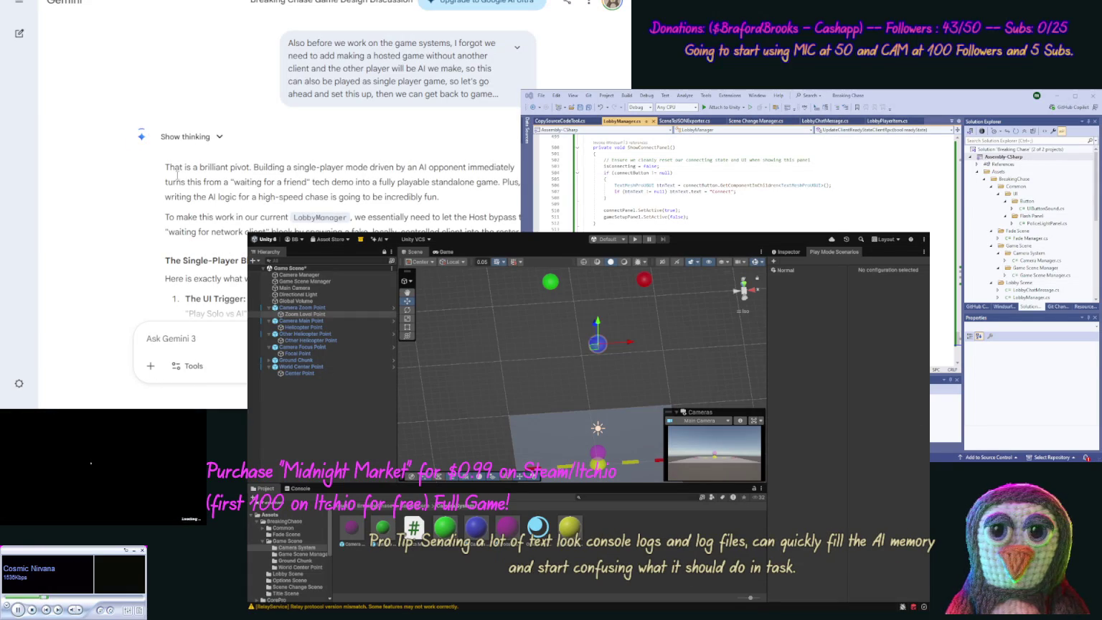
scroll(143, 200, down, 2)
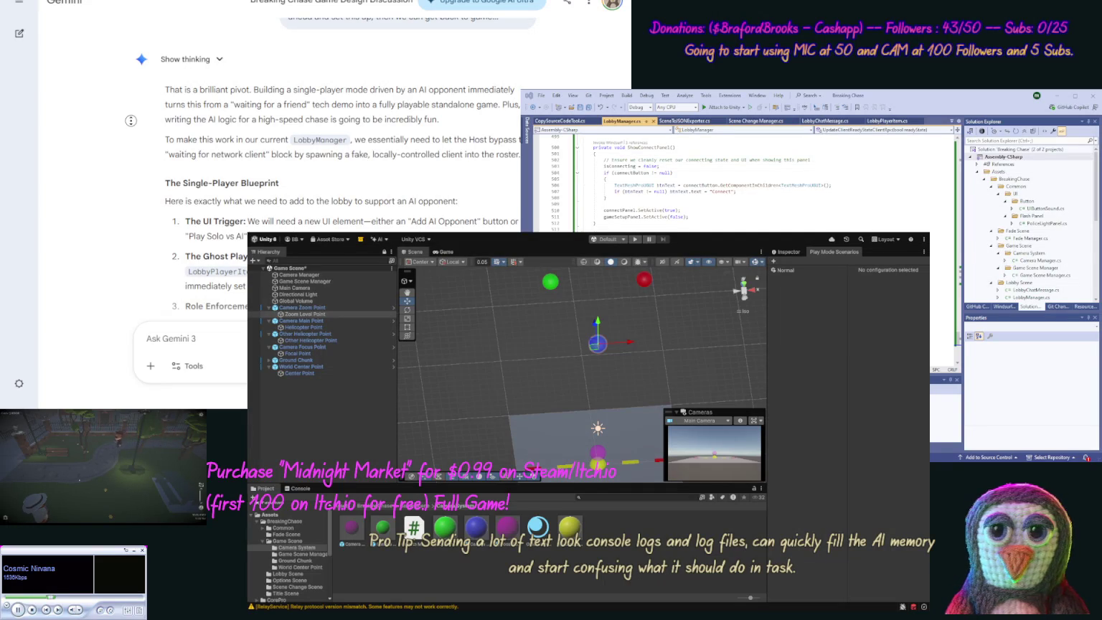
scroll(127, 154, down, 4)
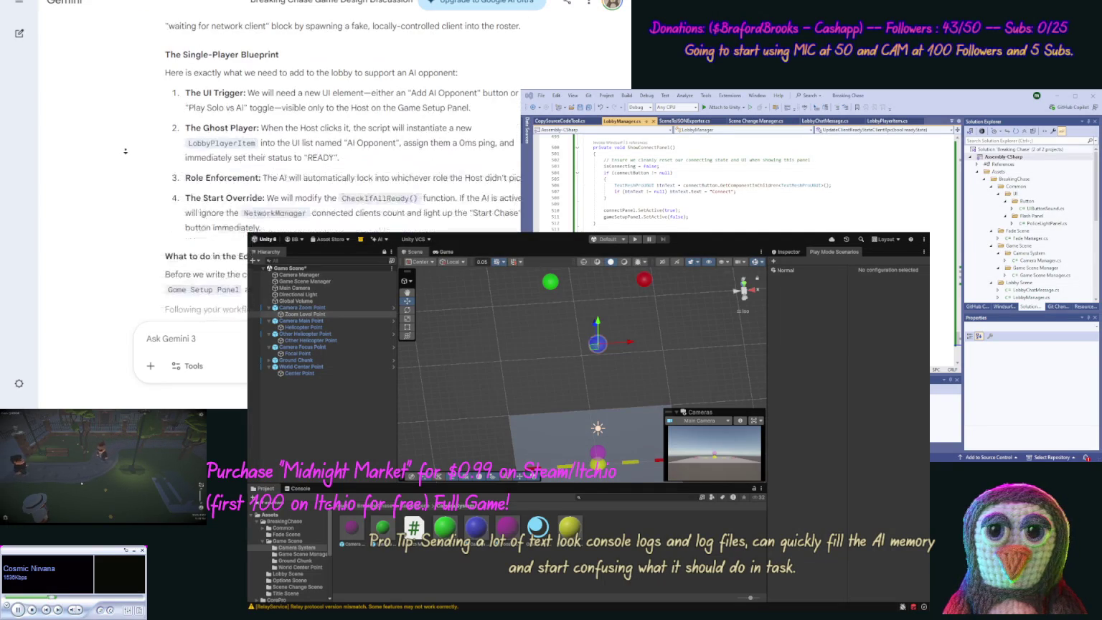
scroll(127, 161, up, 1)
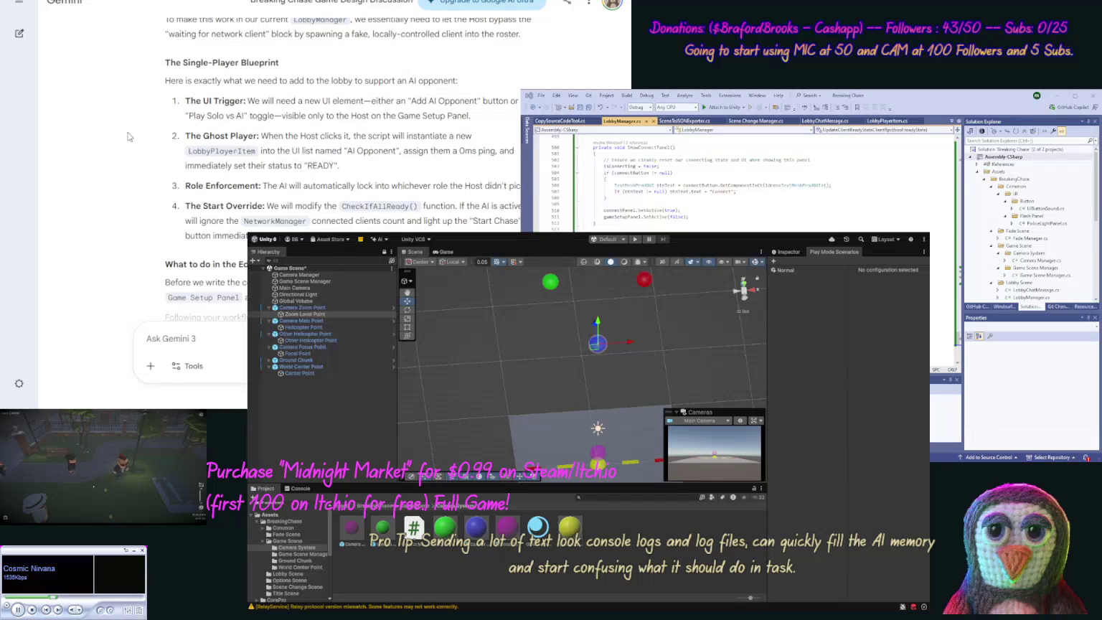
scroll(128, 158, up, 5)
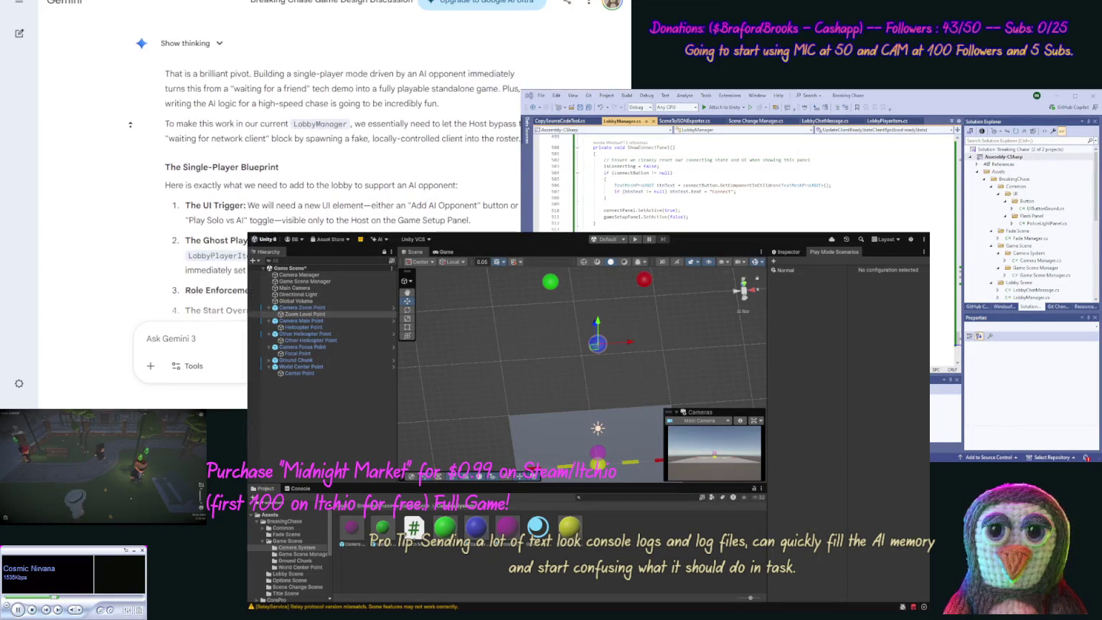
scroll(130, 125, up, 1)
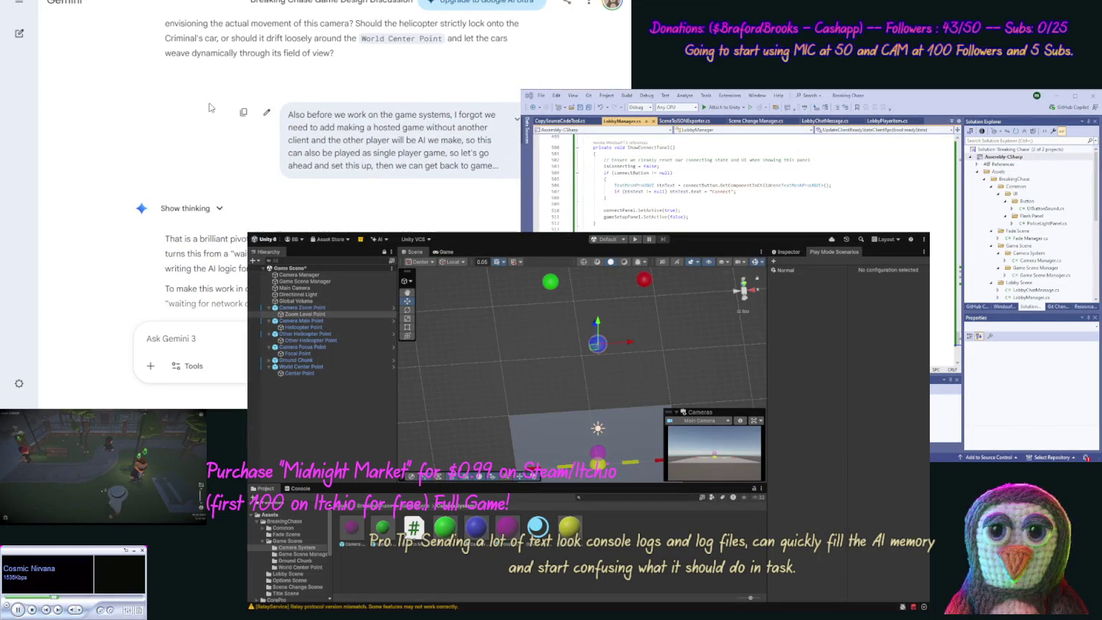
Step: Edit the request to add a 'Private' lobby toggle and a 'No Client' single-player toggle, then resend
click(246, 113)
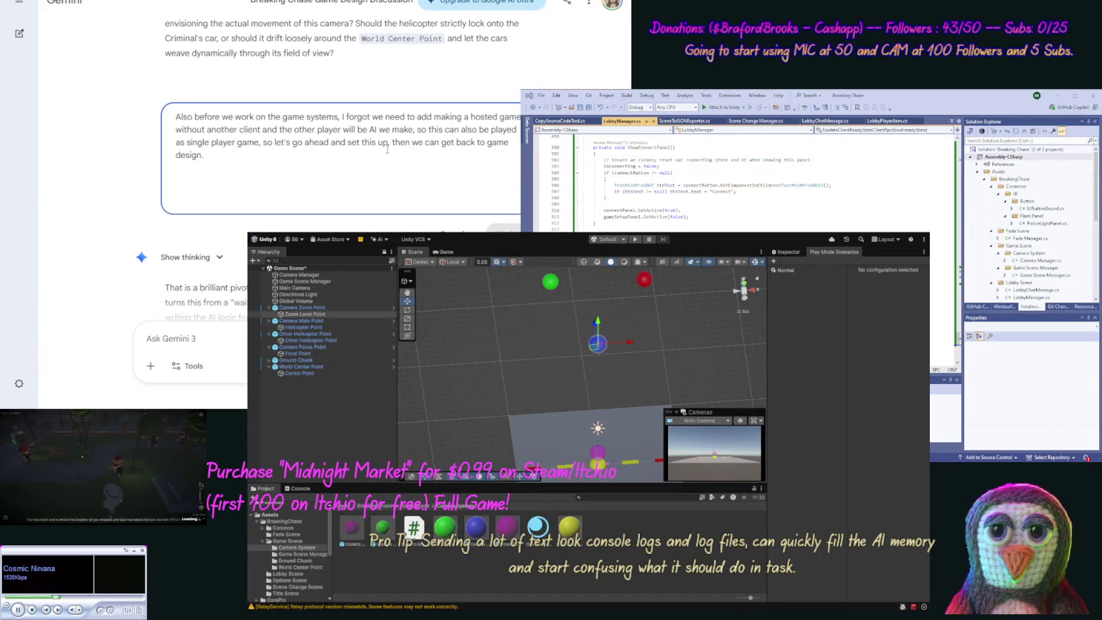
text( To be)
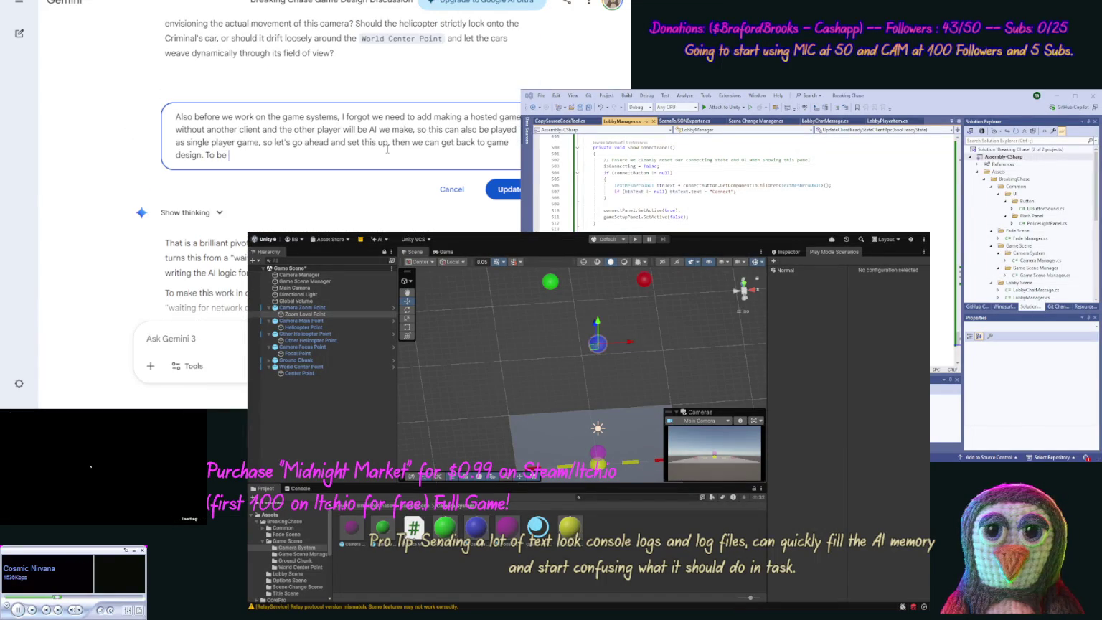
text( honest we ne)
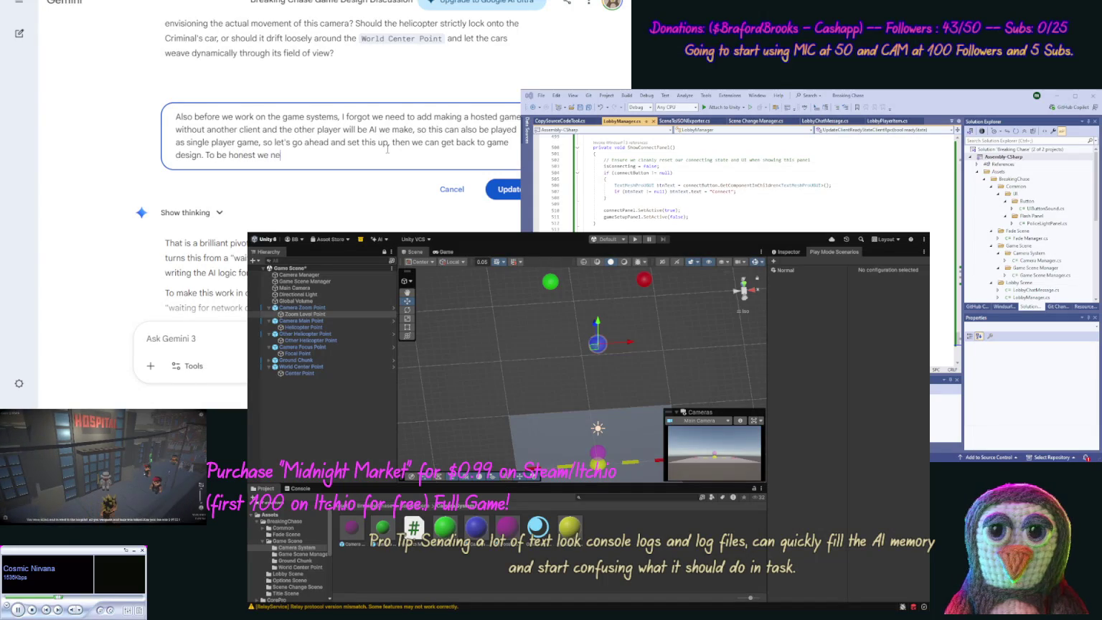
text(ed to add a)
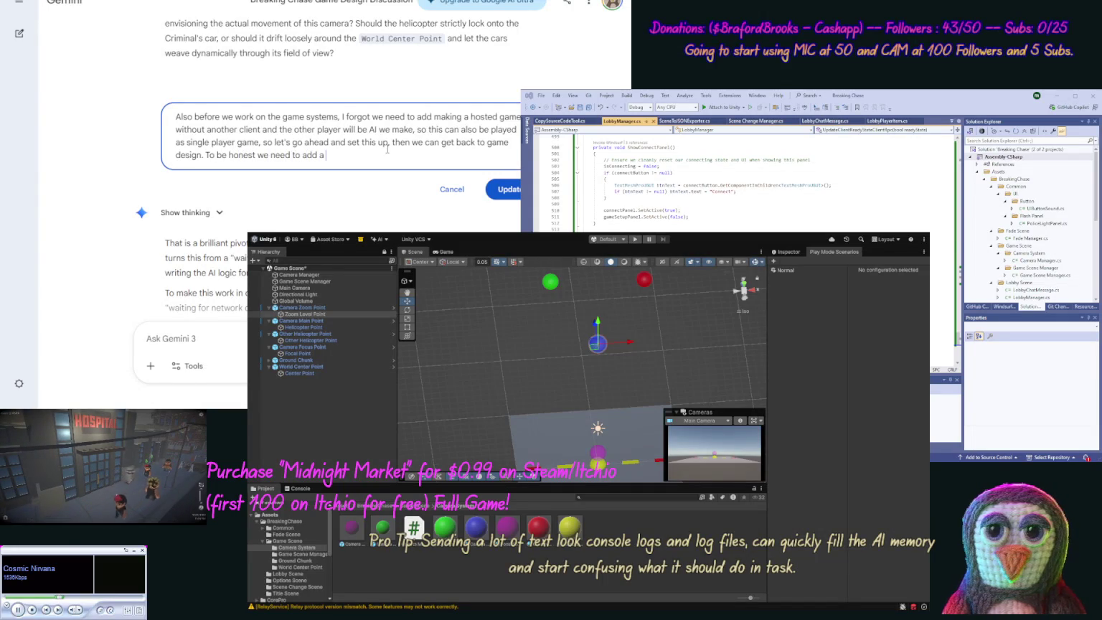
text( "Pri)
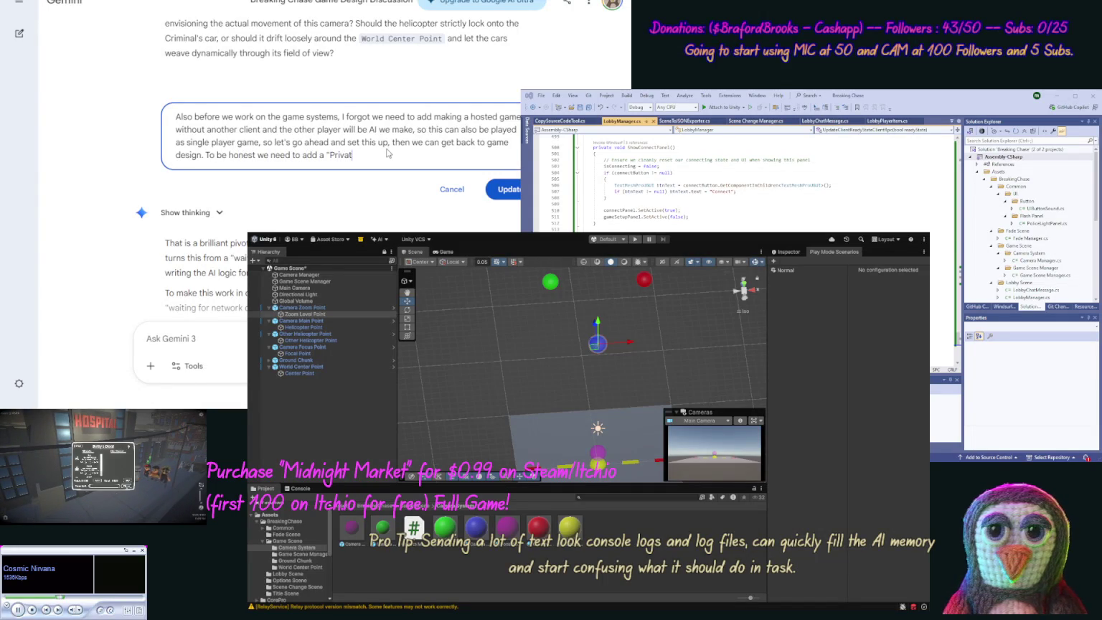
text(e )
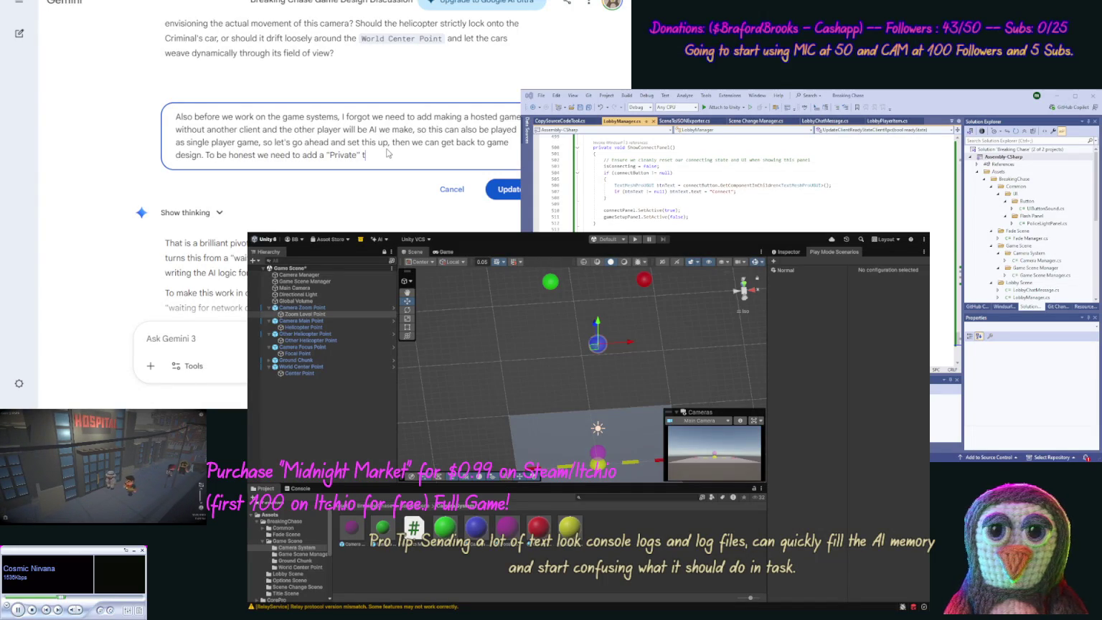
text( to our )
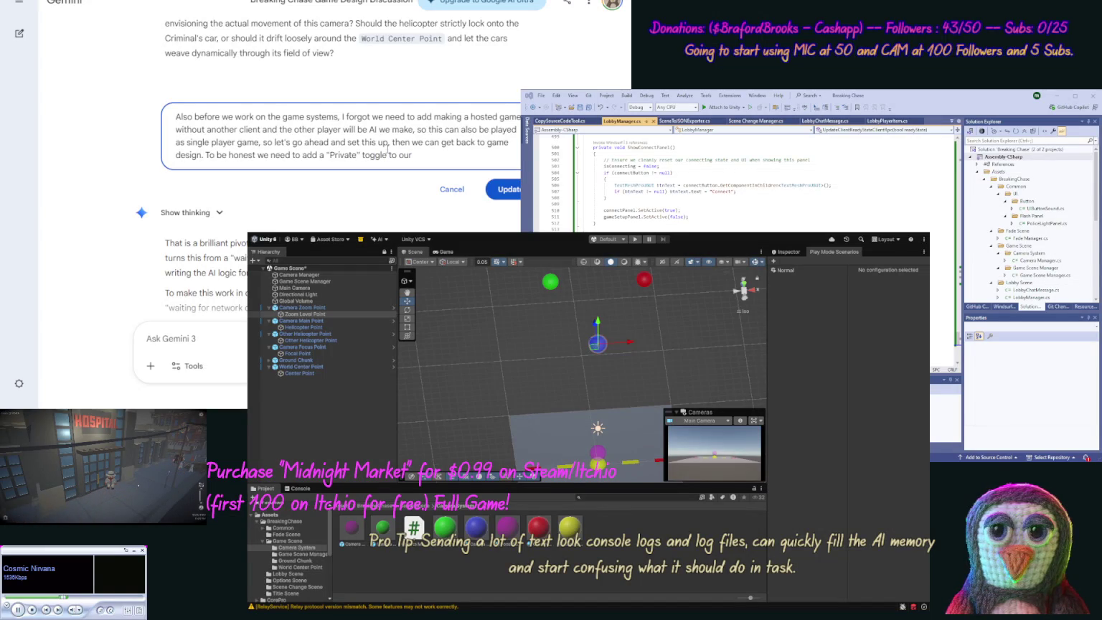
text(mai)
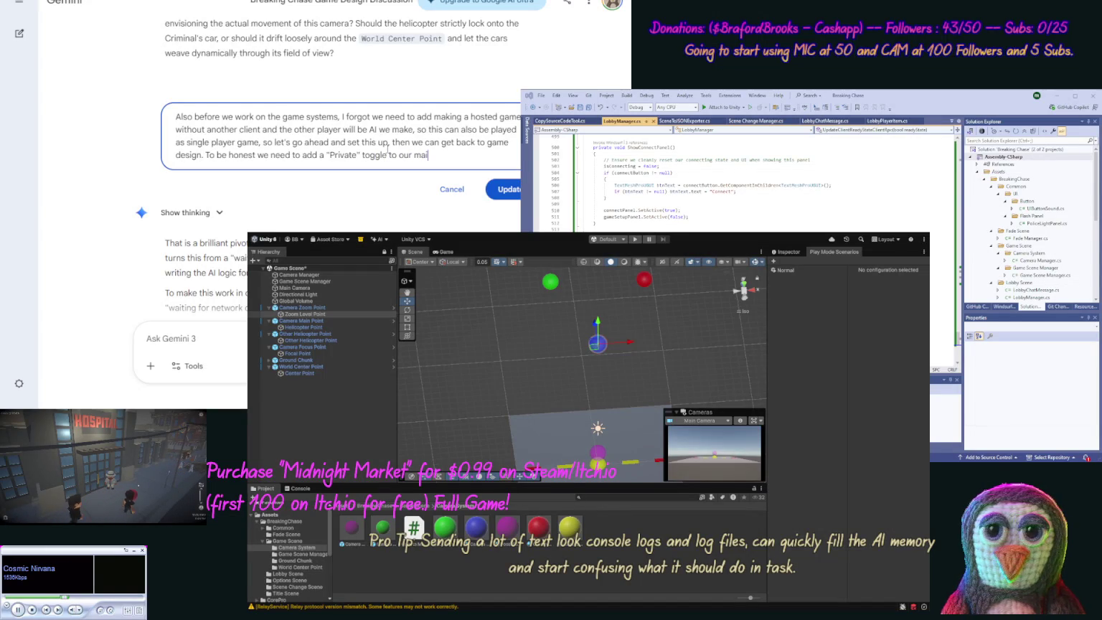
text(n lobby panel)
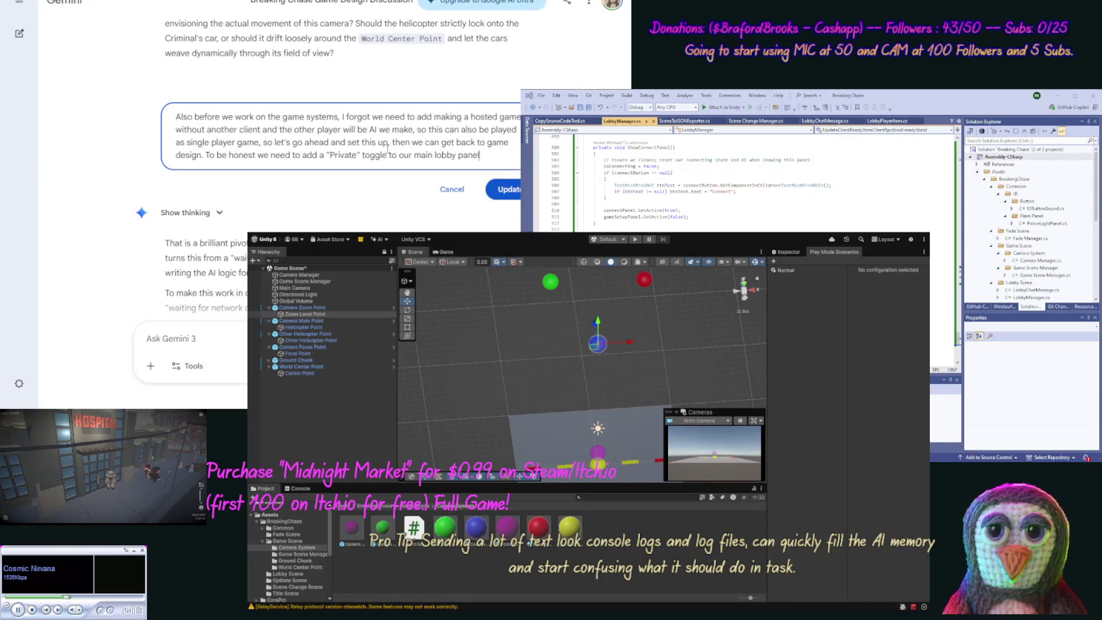
text(, an)
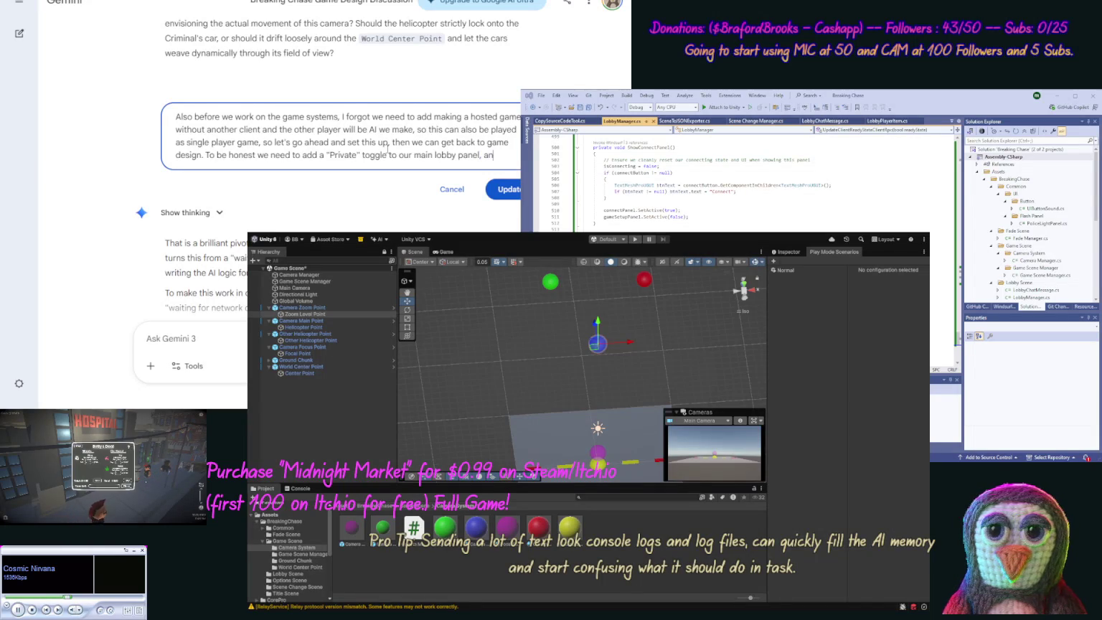
text(d a ")
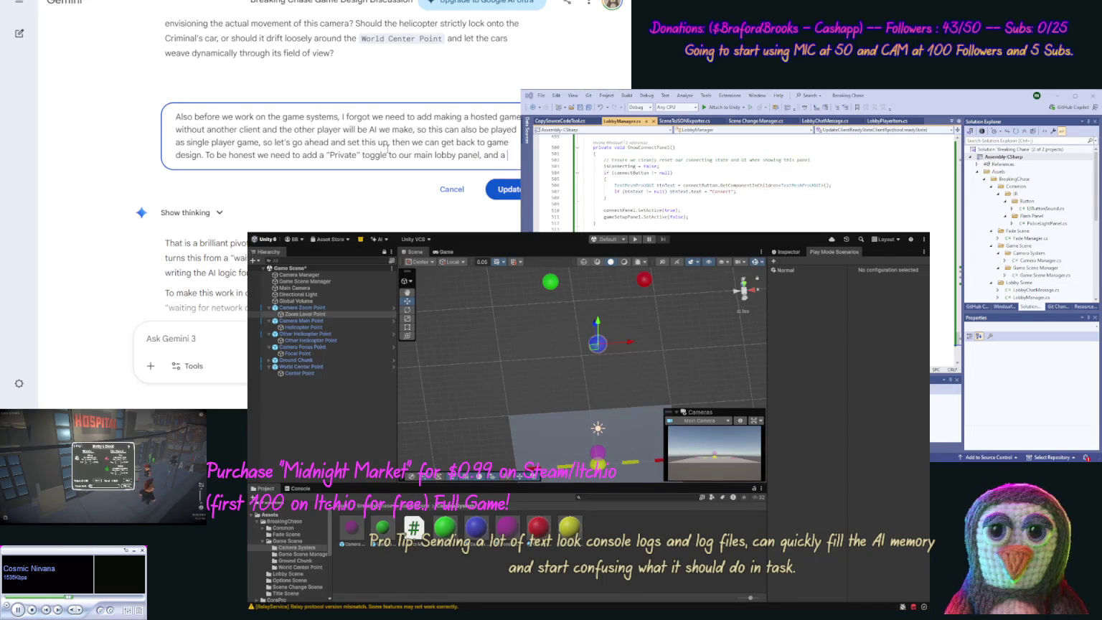
text(Use )
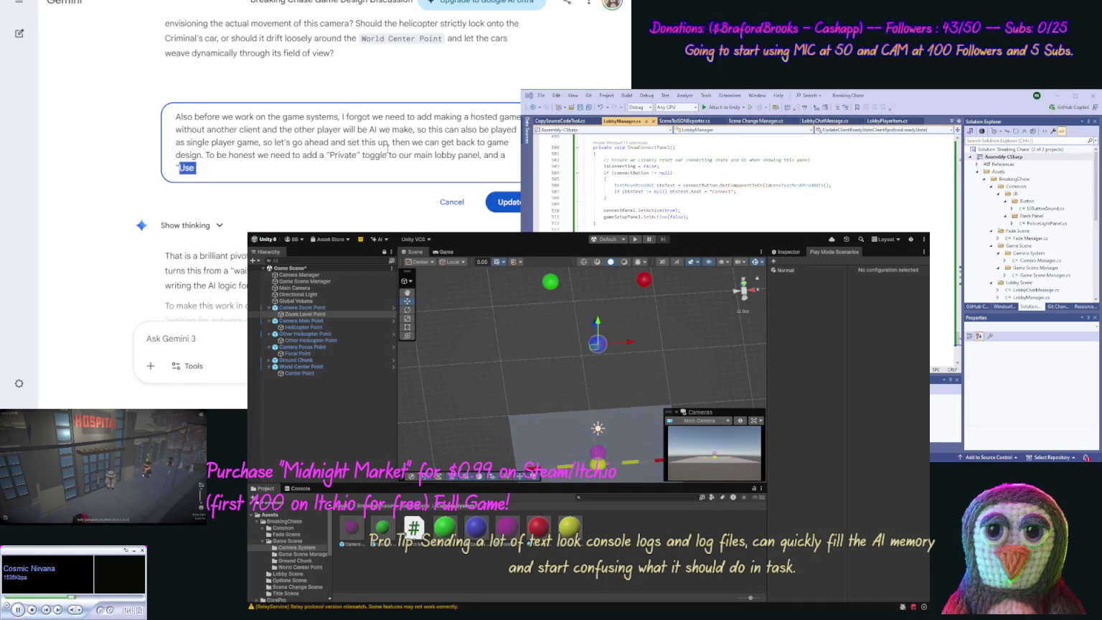
text(CPU)
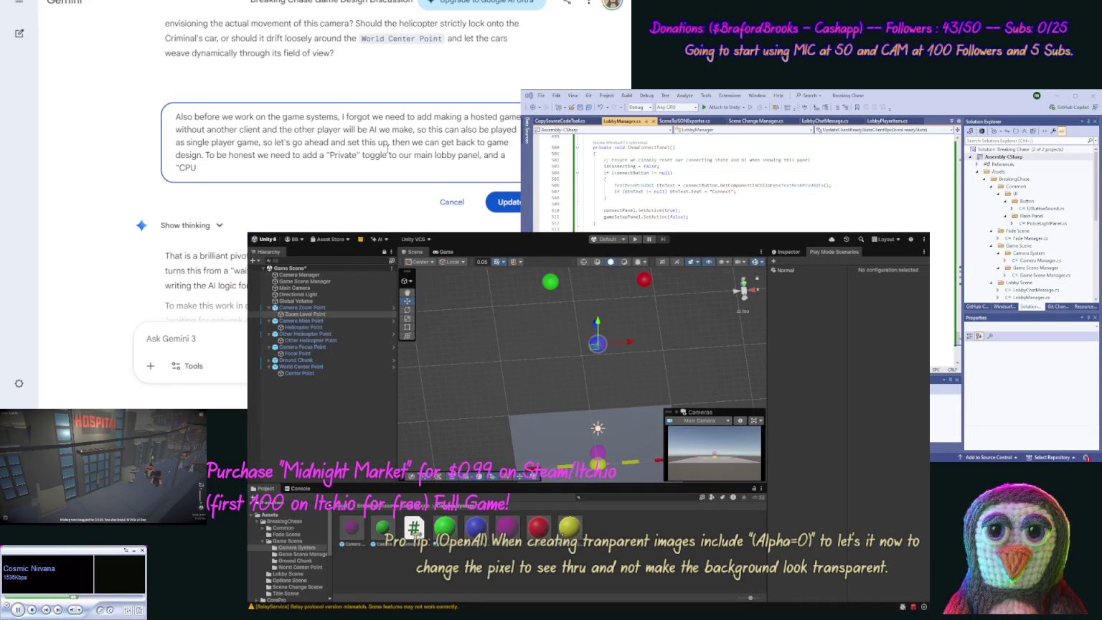
key(ctrl+shift+Left)
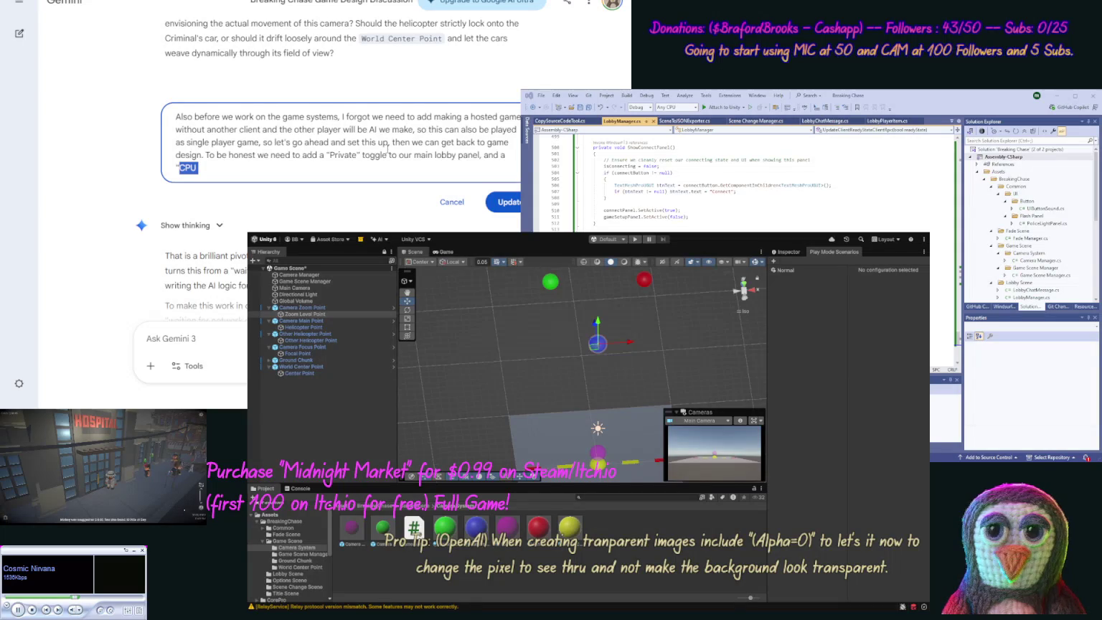
text(Use)
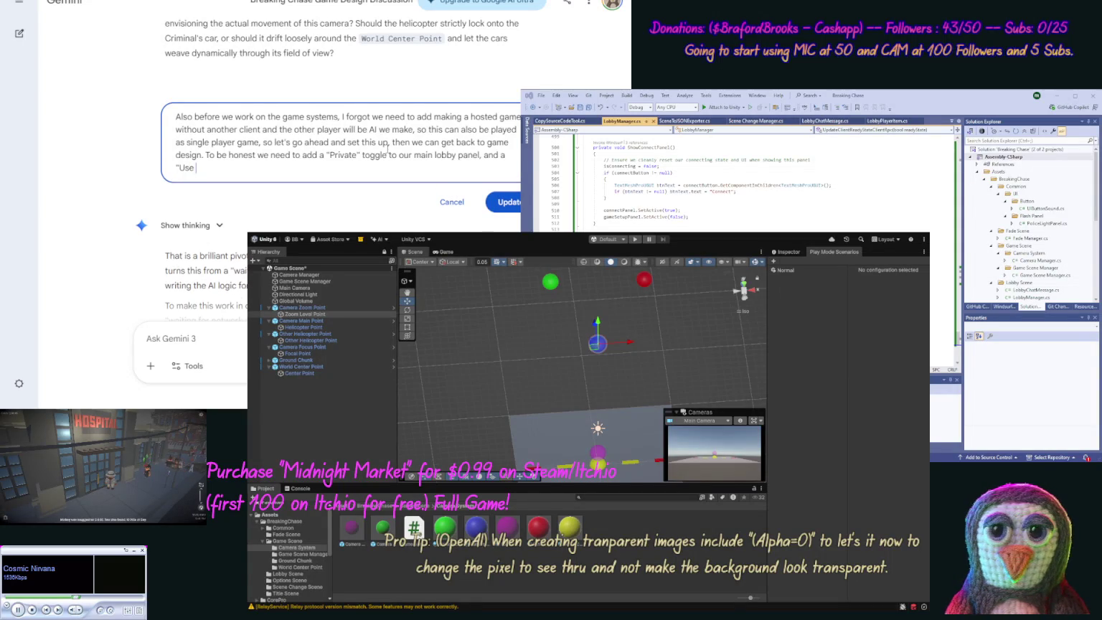
key(BackSpace)
key(BackSpace)
key(BackSpace)
text(No)
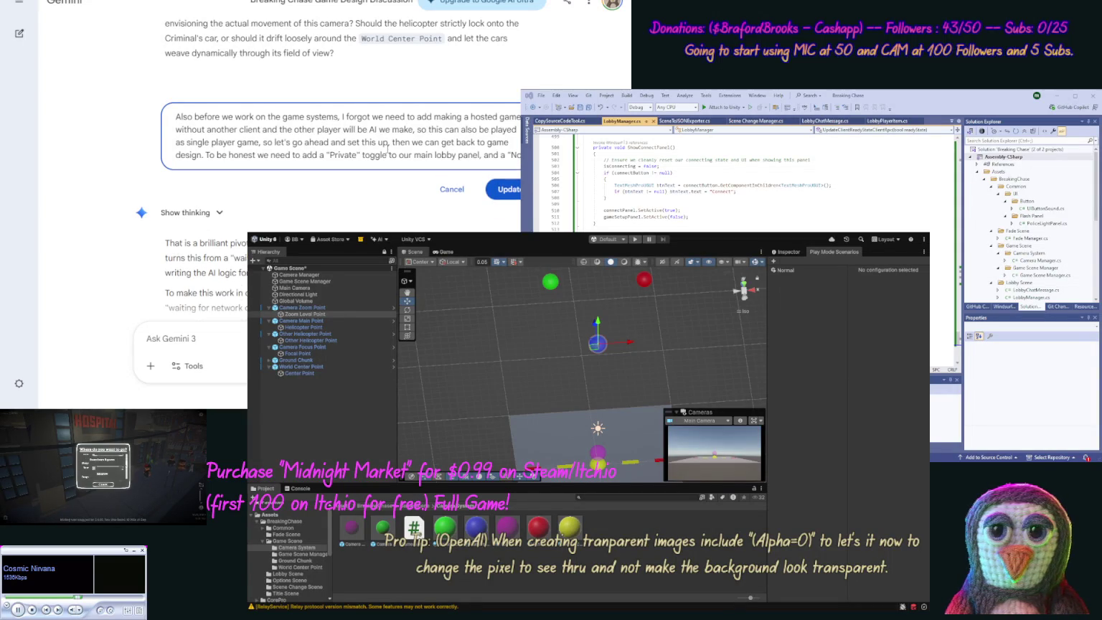
text( Cli)
text(ent" toggle )
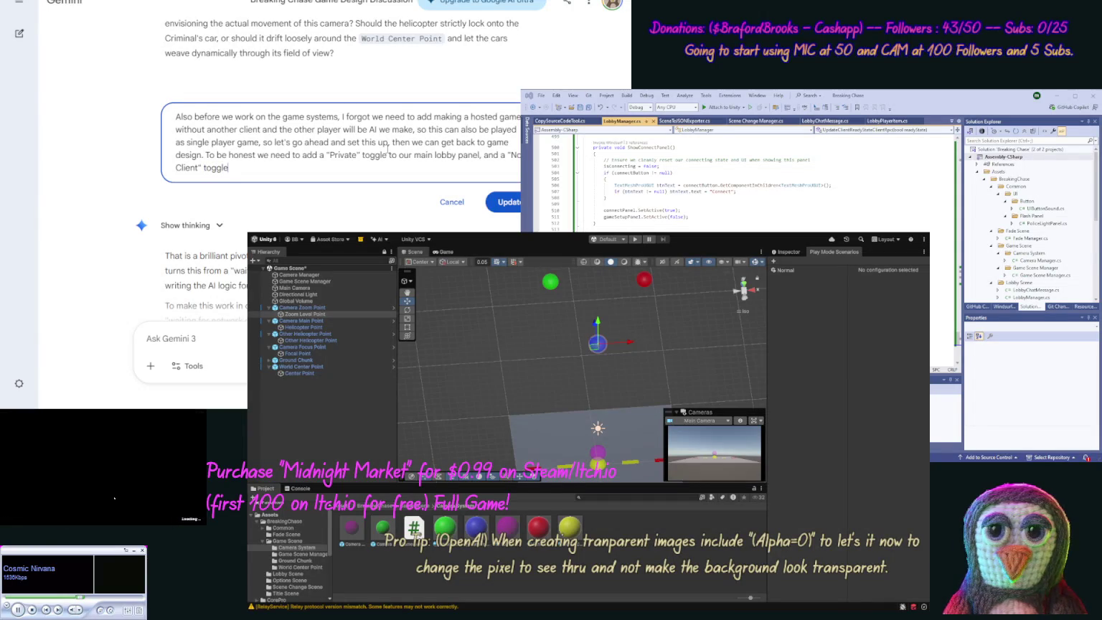
text(for si)
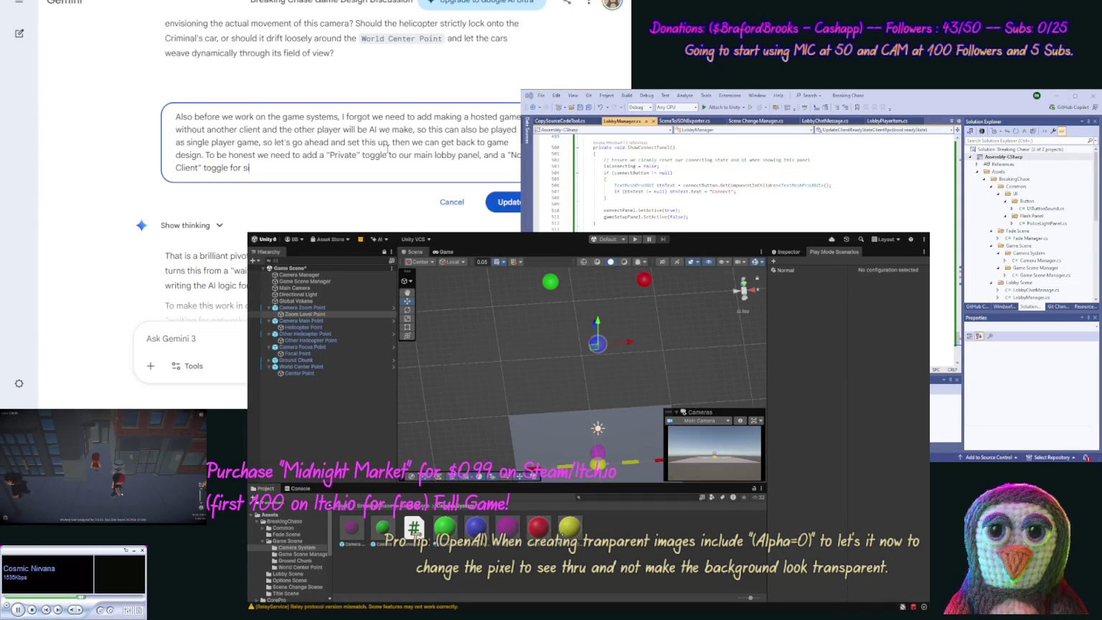
text(ngle player.)
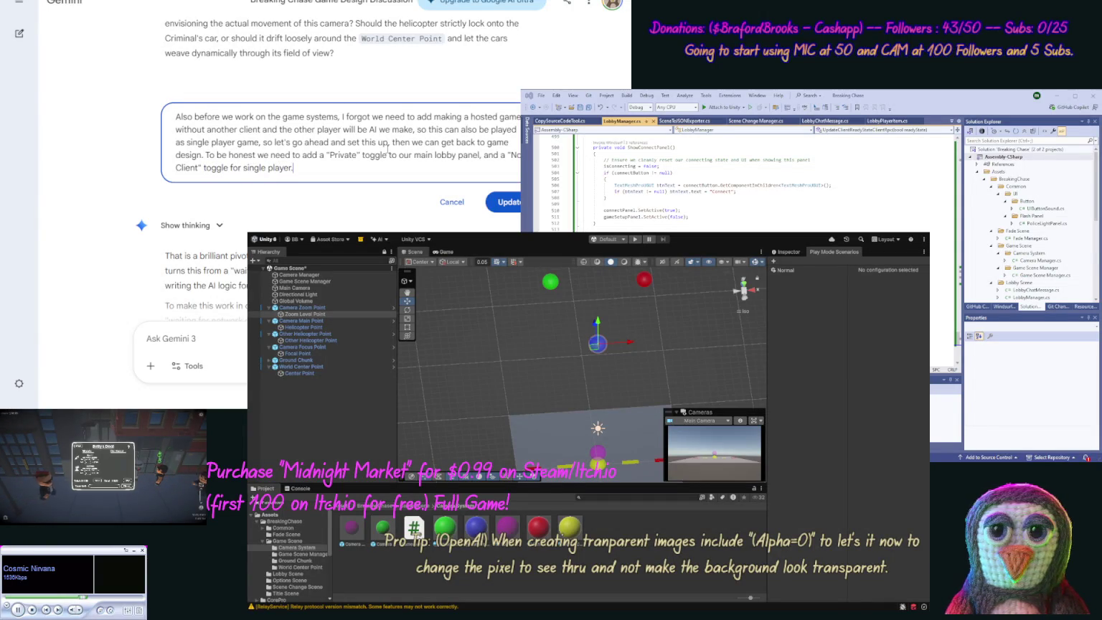
key(Return)
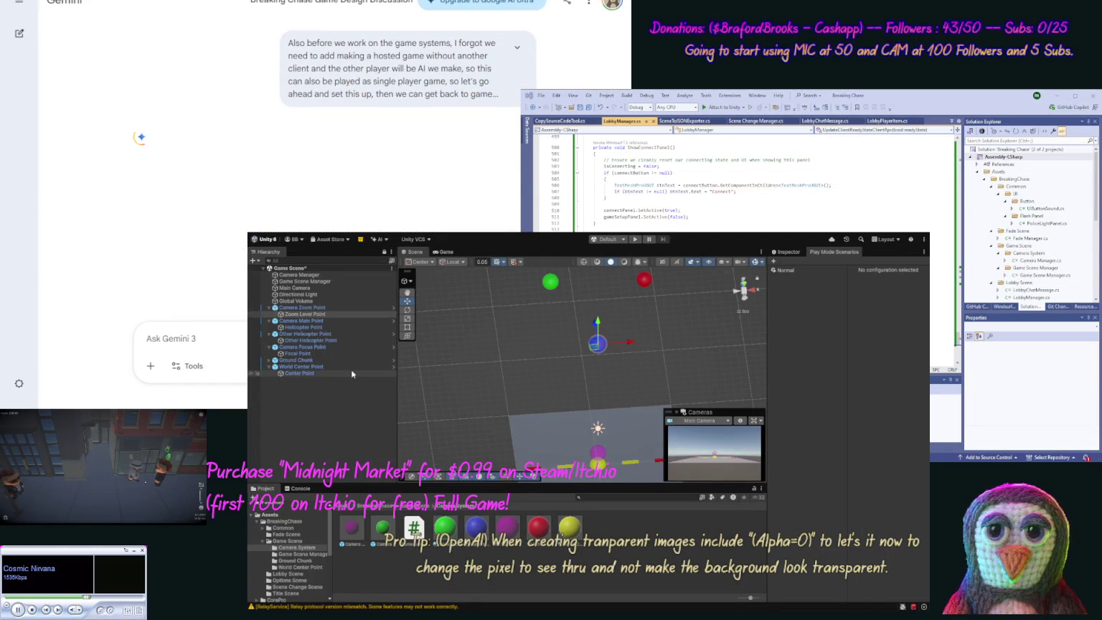
Step: Open the Lobby Scene asset from the Lobby Scene folder in the Project panel
click(287, 574)
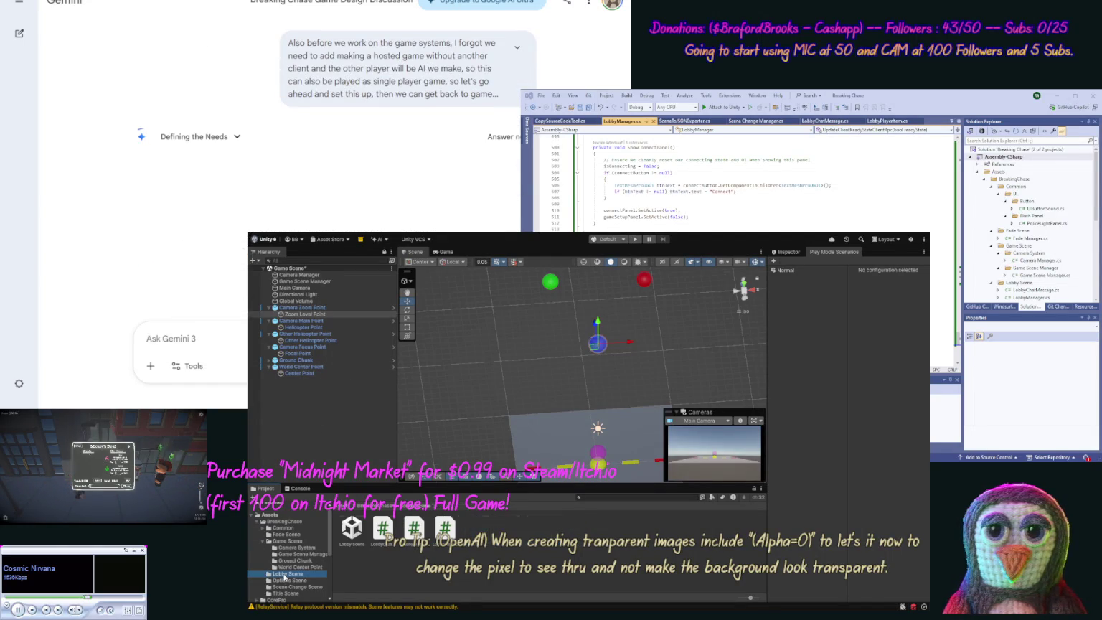
click(355, 531)
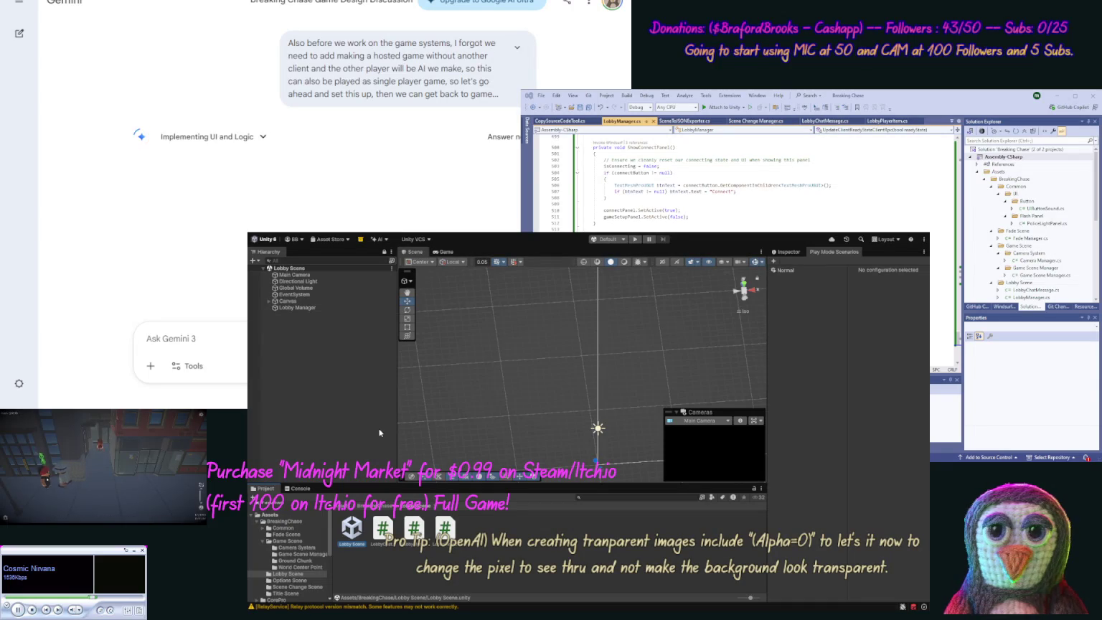
Step: Expand Canvas and Main Panel in the Hierarchy and deactivate the Game Setup Panel
click(270, 302)
click(276, 308)
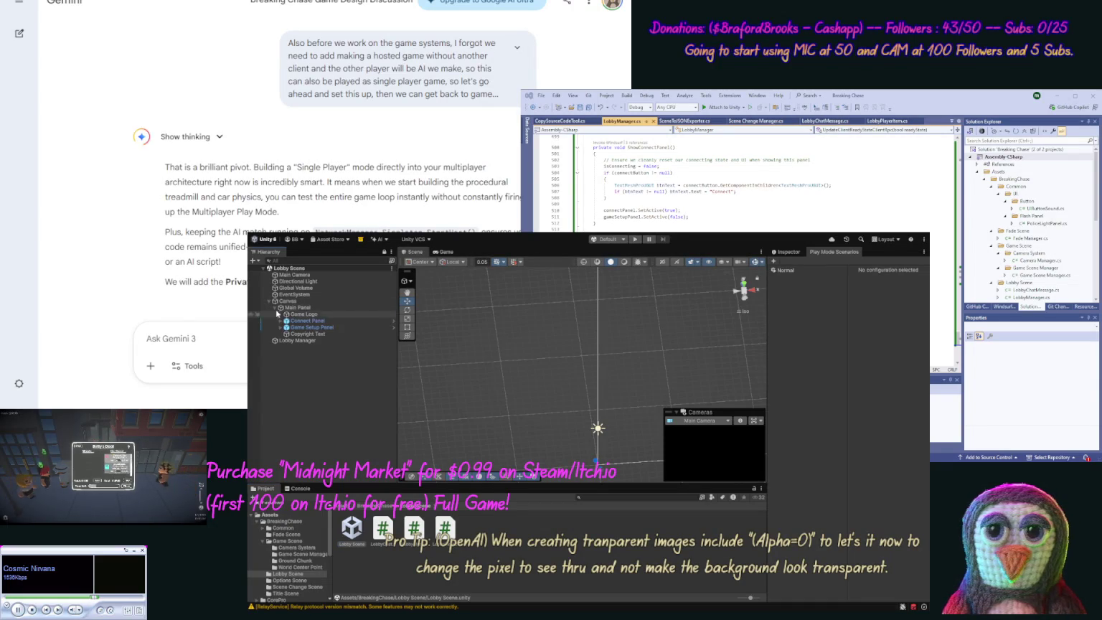
click(280, 327)
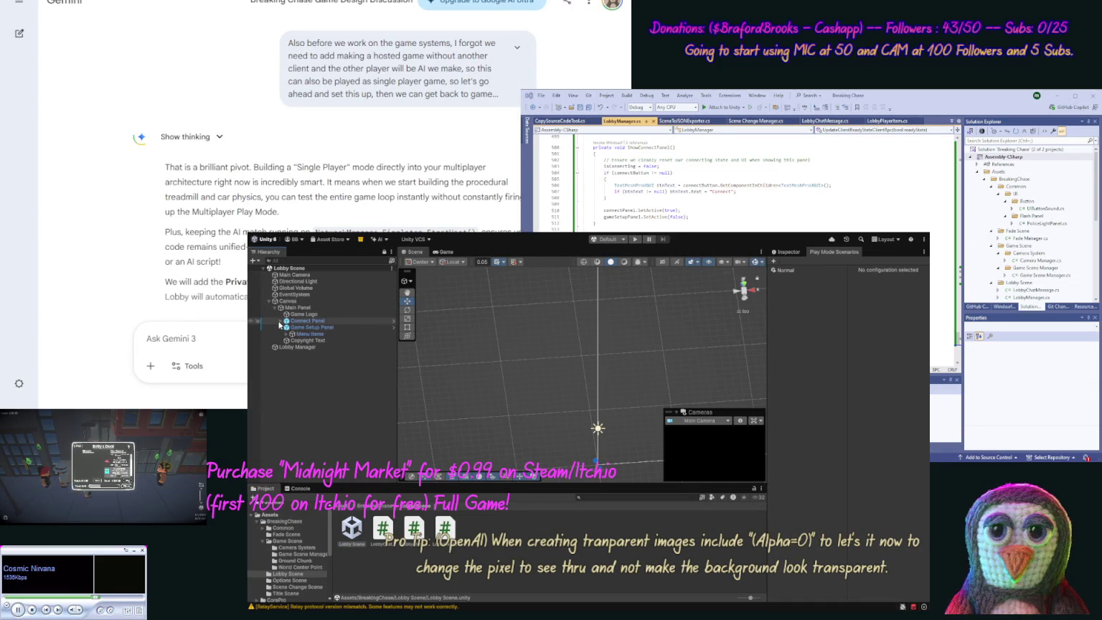
click(280, 320)
click(310, 333)
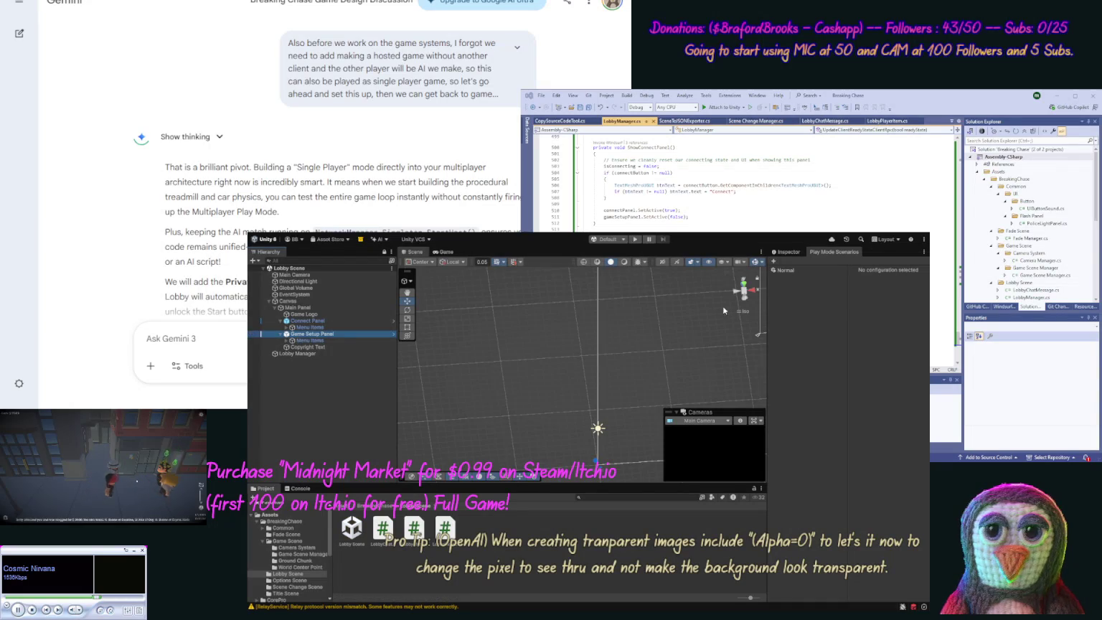
click(784, 253)
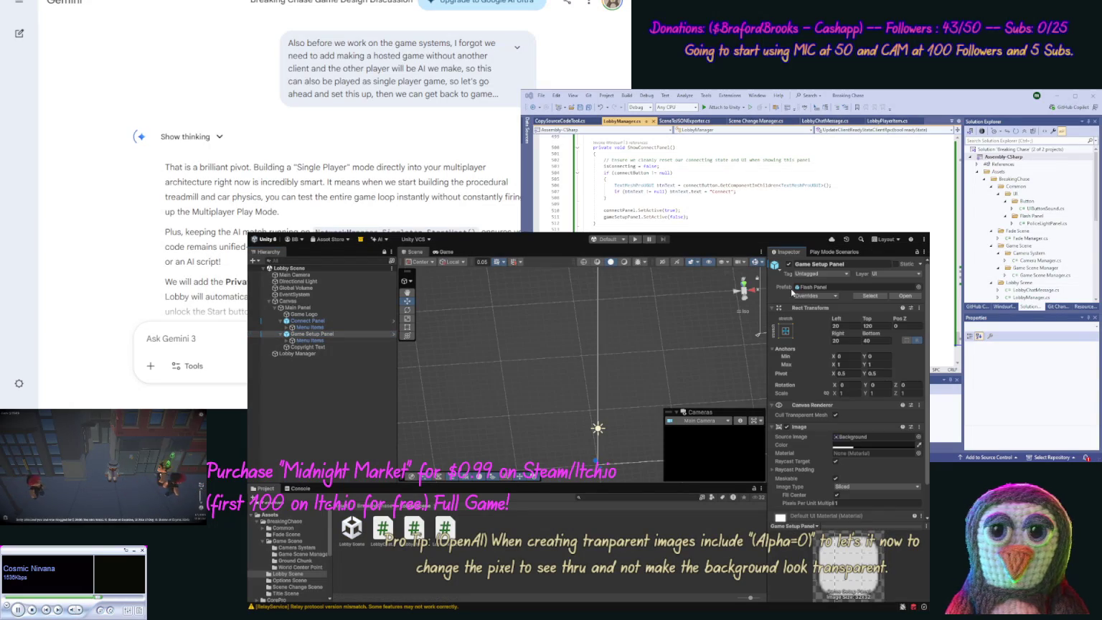
click(789, 264)
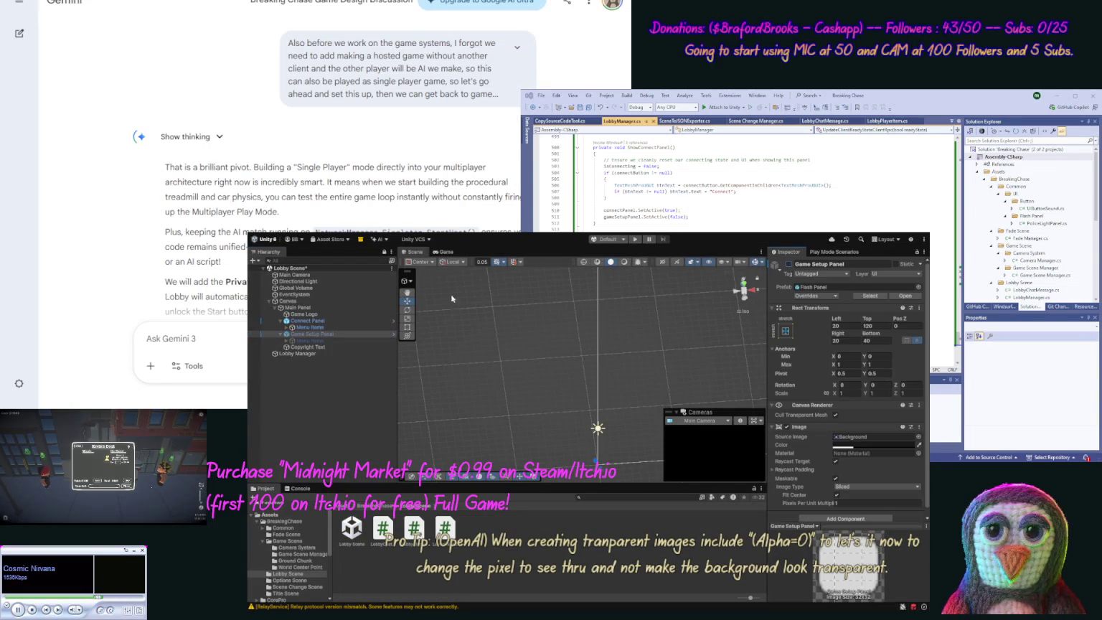
click(286, 327)
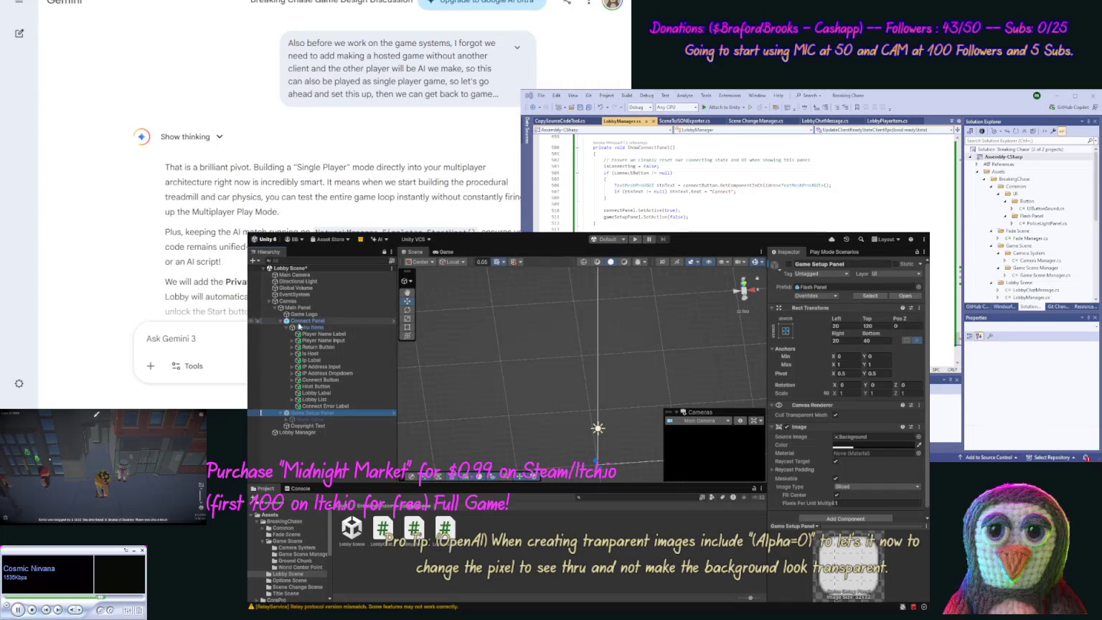
Step: Frame the Connect Panel in Back view and duplicate its Is Host toggle
double_click(305, 322)
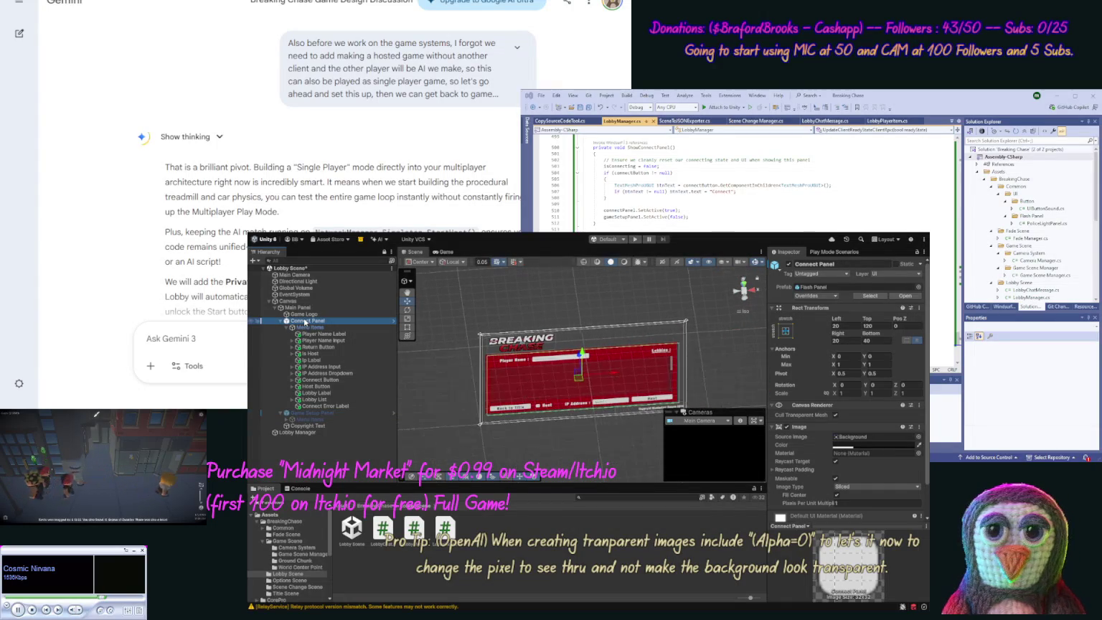
click(744, 293)
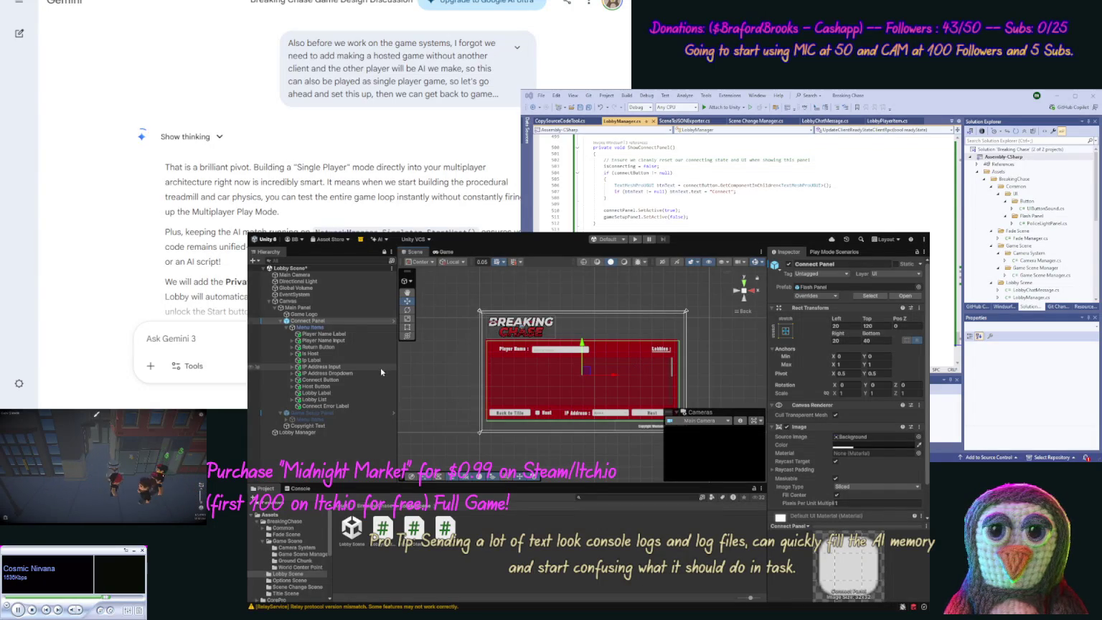
click(305, 354)
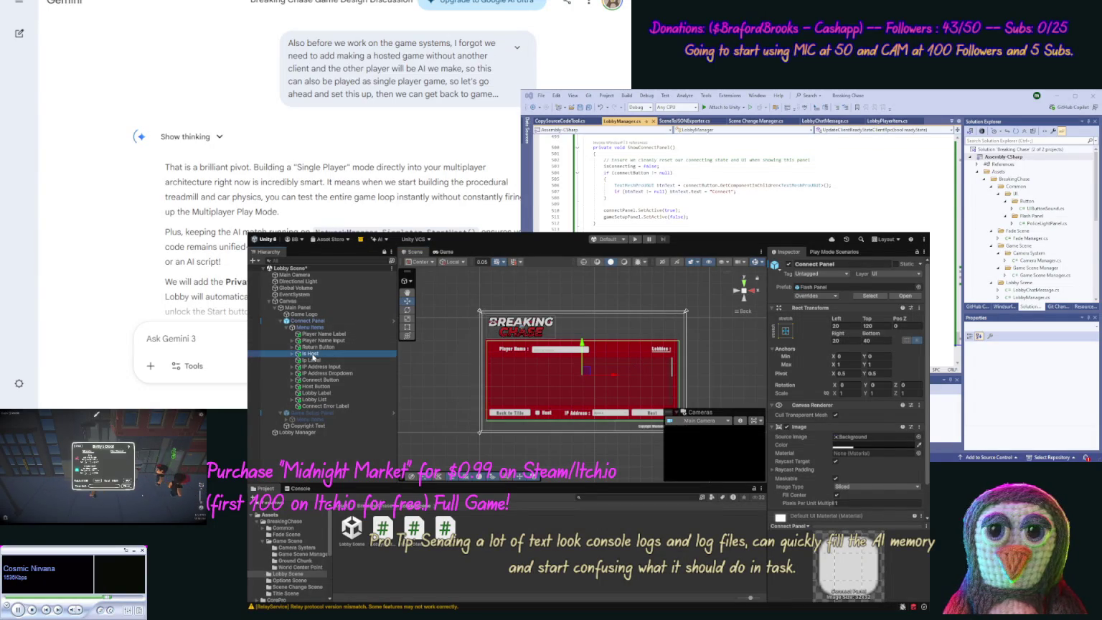
key(ctrl+d)
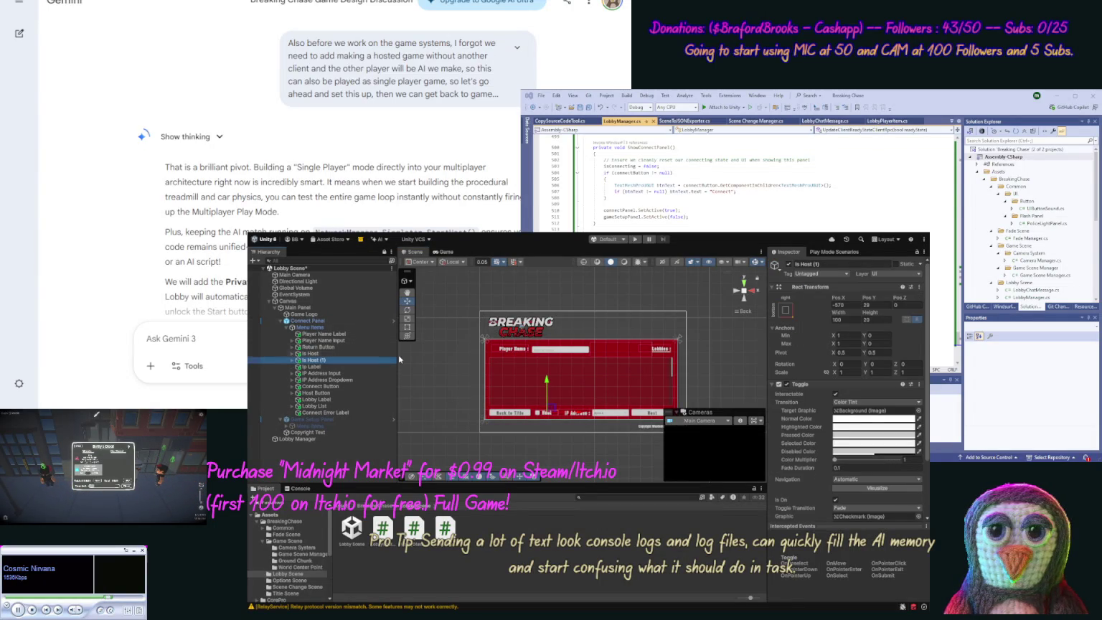
Step: Anchor the copied toggle's Y min/max to 1 and move it beside Player Name
click(796, 313)
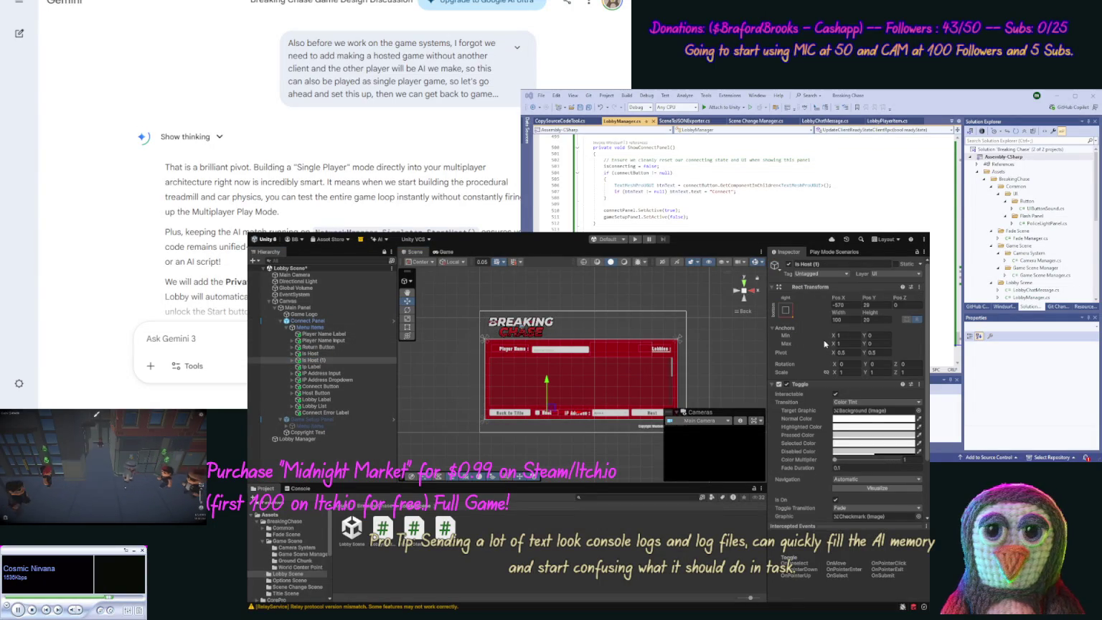
click(869, 335)
text(1)
key(Return)
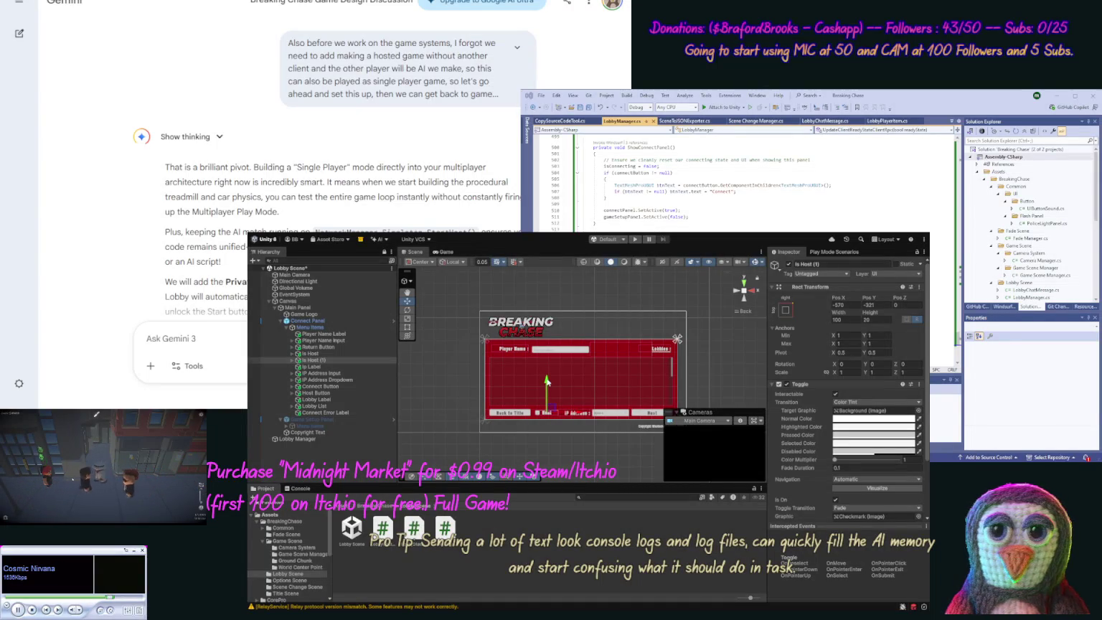
drag(547, 380, 547, 317)
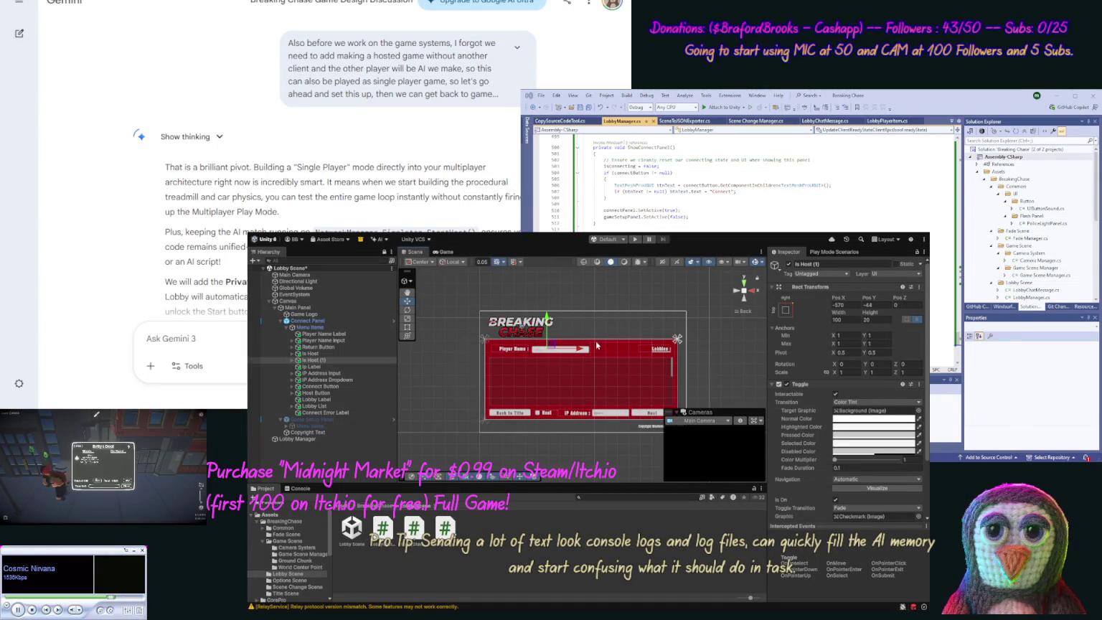
drag(582, 351, 664, 348)
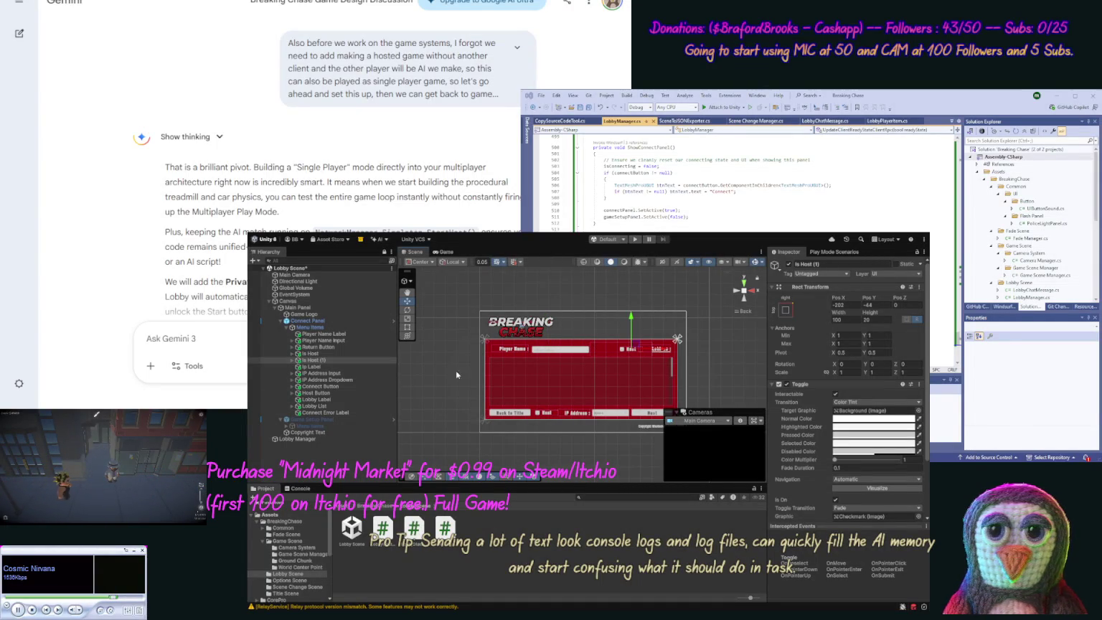
Step: Change the copied toggle's label text to 'Private'
click(292, 360)
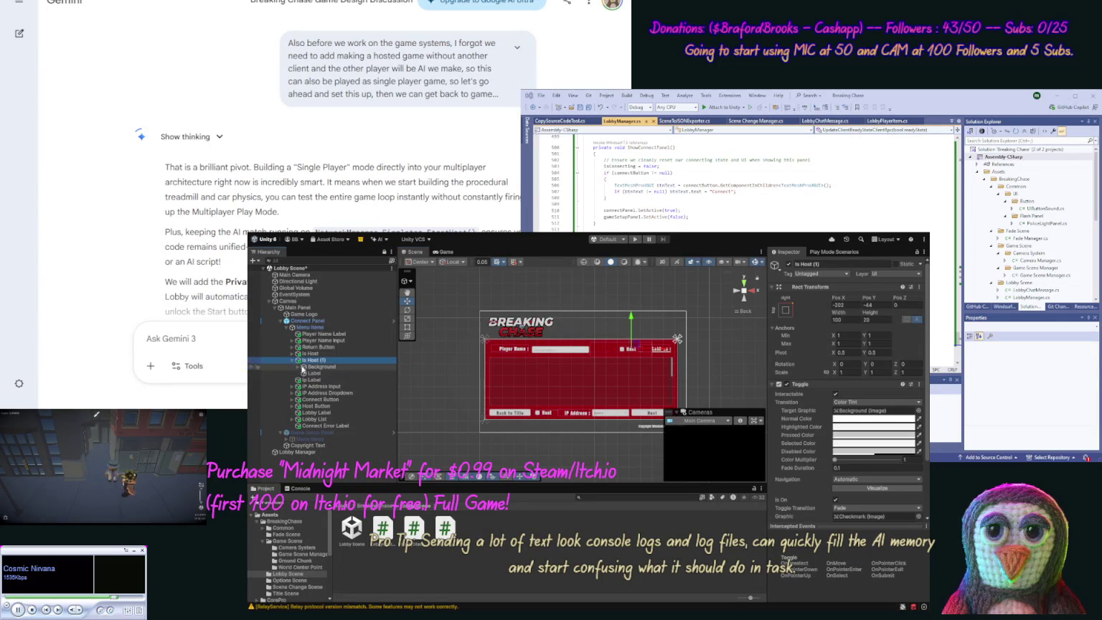
click(314, 373)
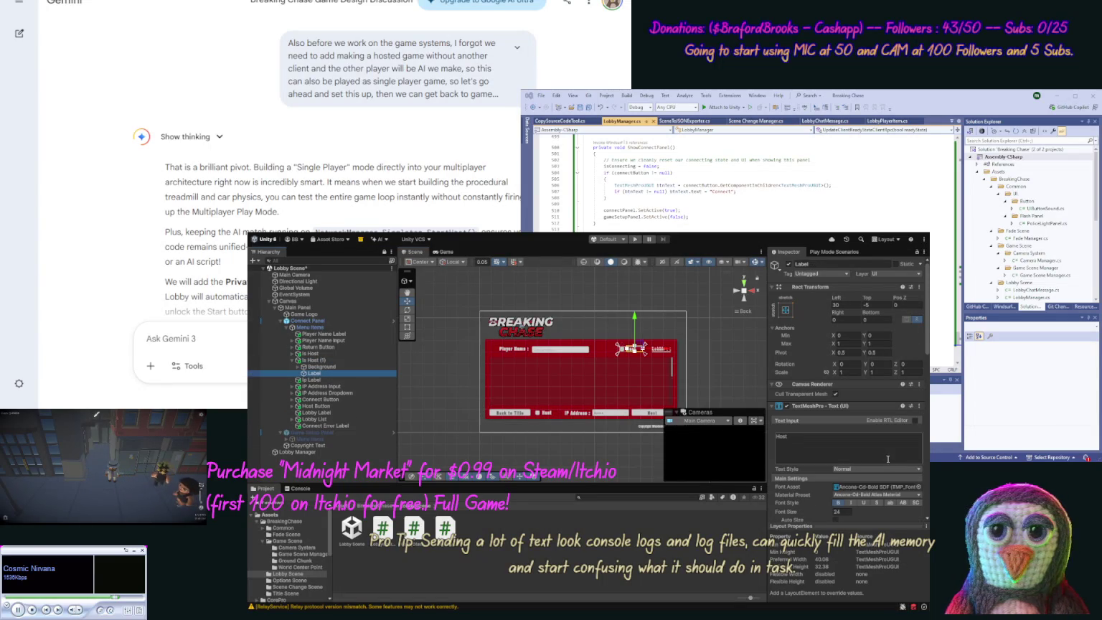
click(868, 451)
key(ctrl+a)
text(P)
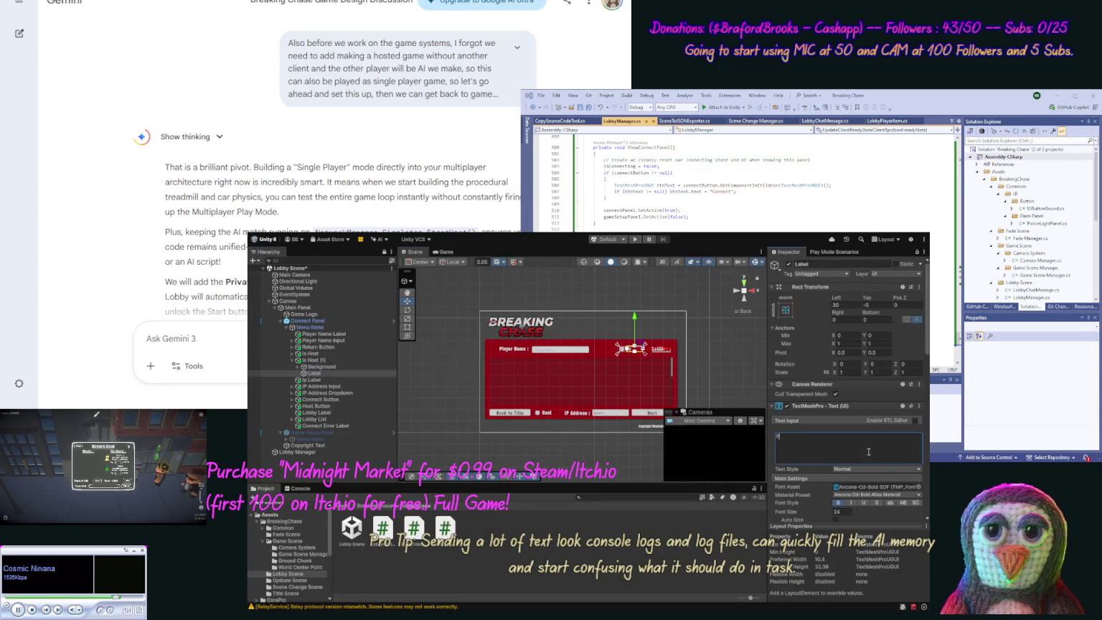
text(rivate)
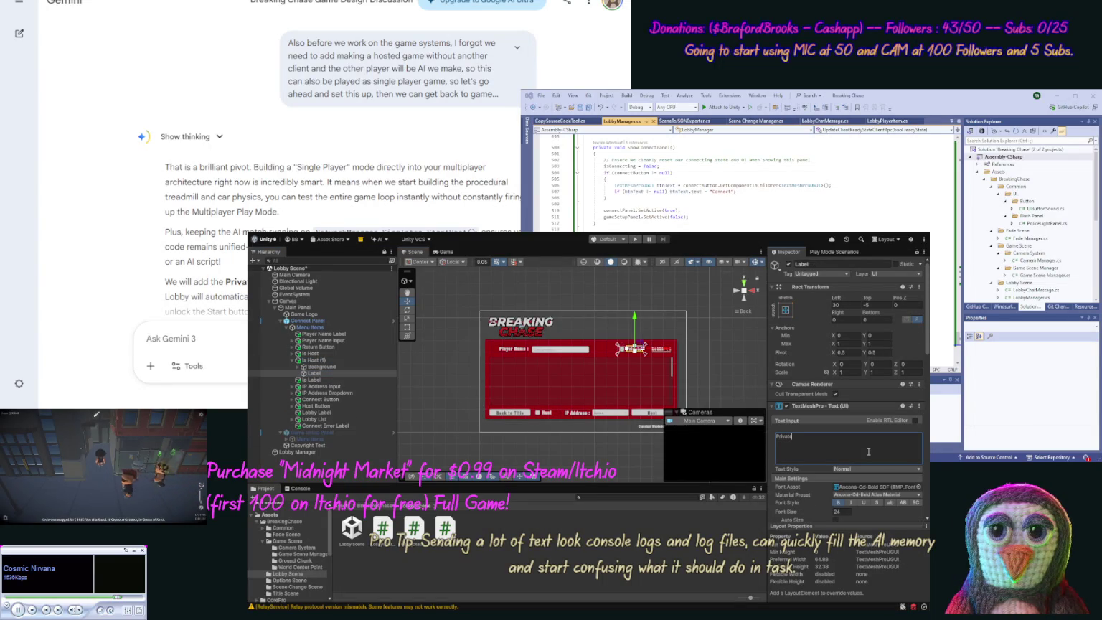
Step: Rename the copied toggle object to Is Private
click(314, 360)
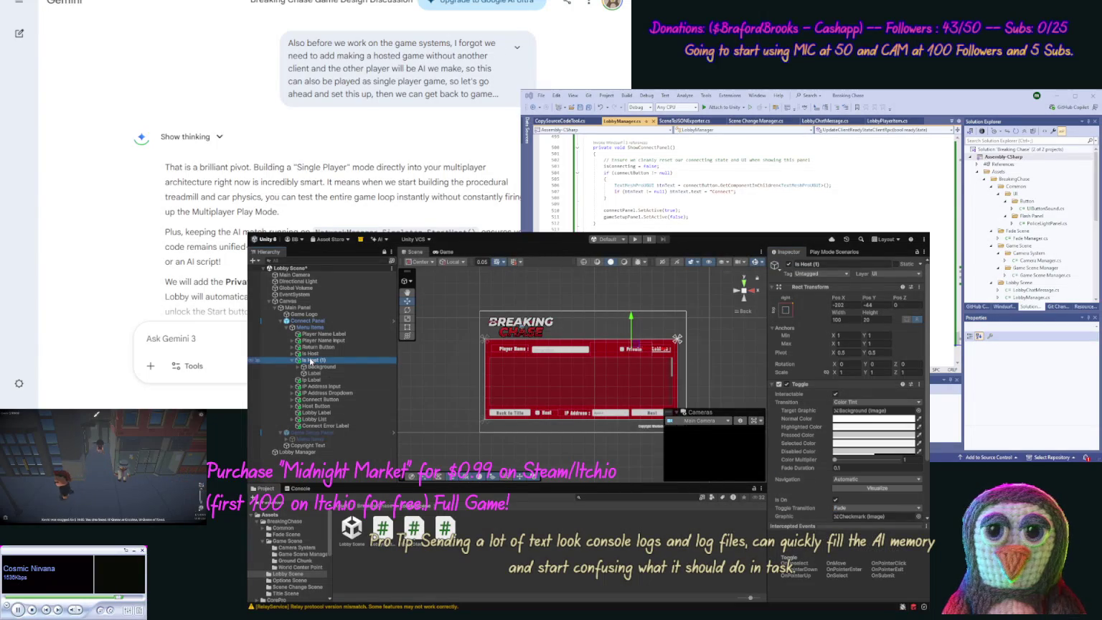
key(F2)
text(Is Private)
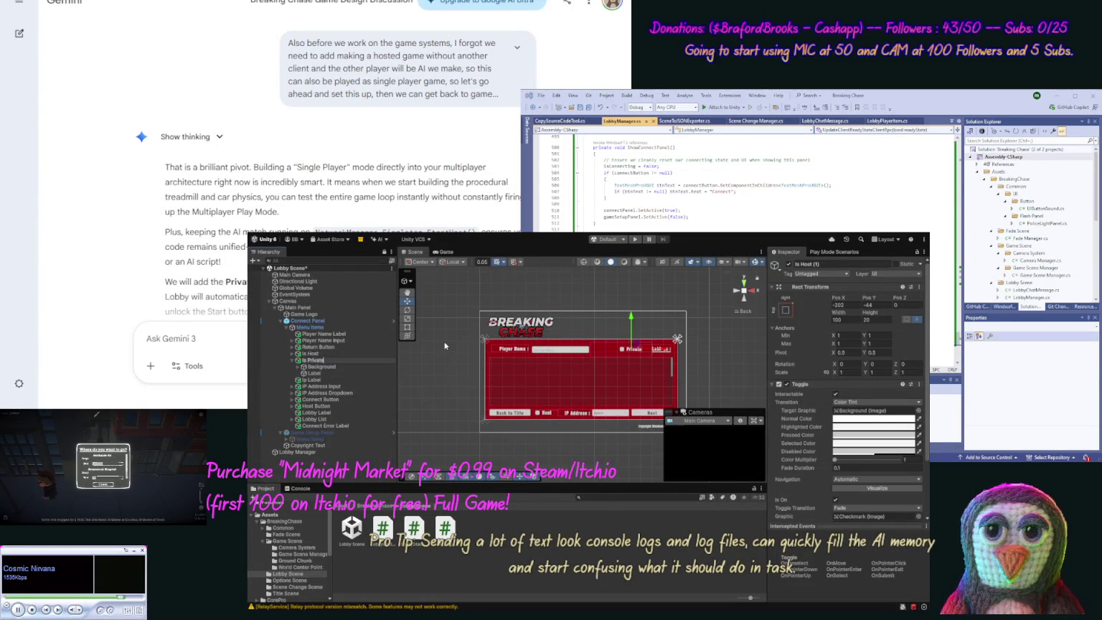
key(Return)
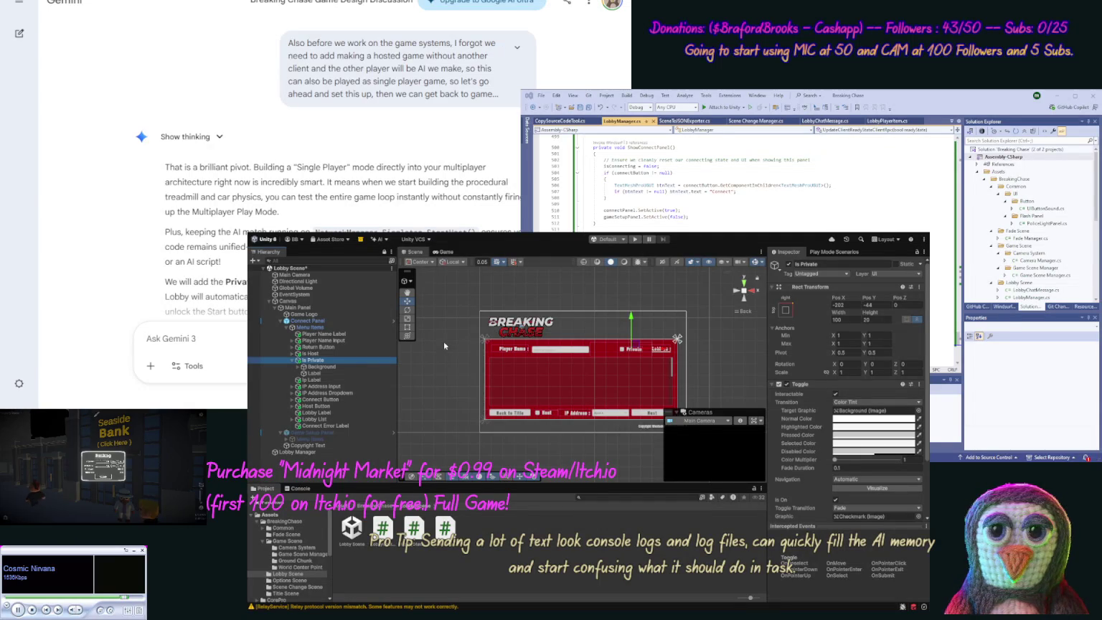
click(315, 327)
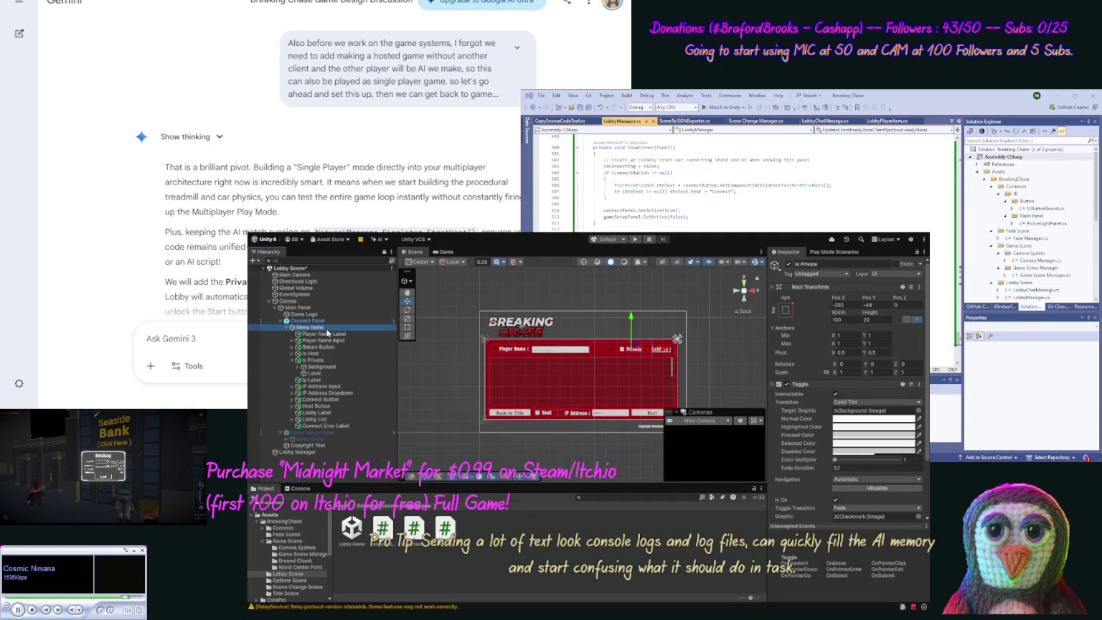
Step: Hide the Connect Panel and make the Game Setup Panel active again
click(308, 321)
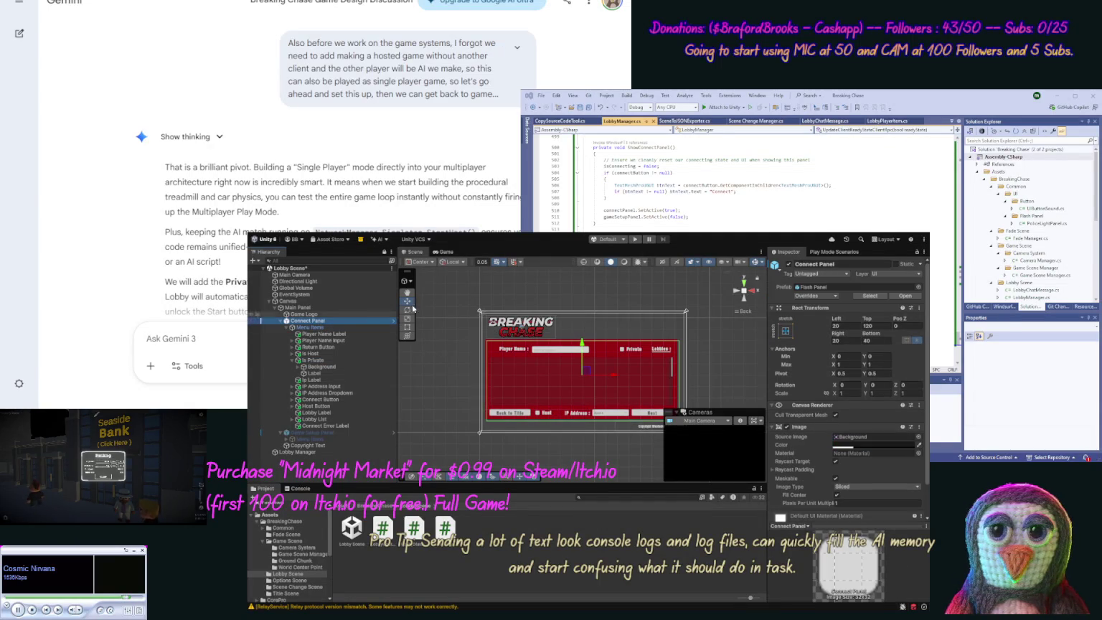
click(787, 264)
click(308, 433)
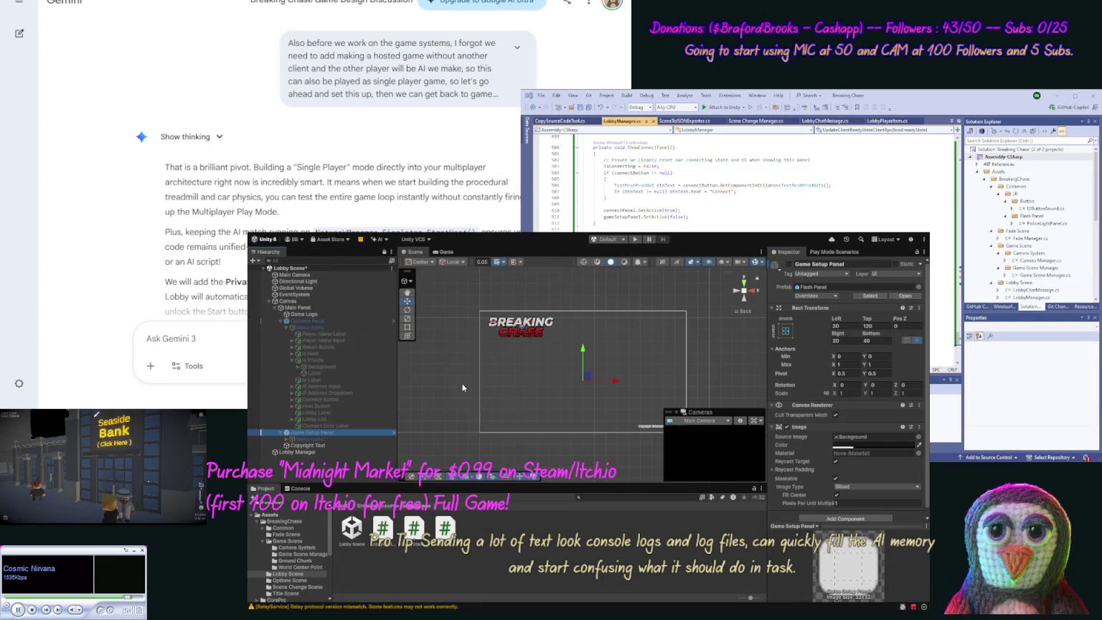
click(788, 264)
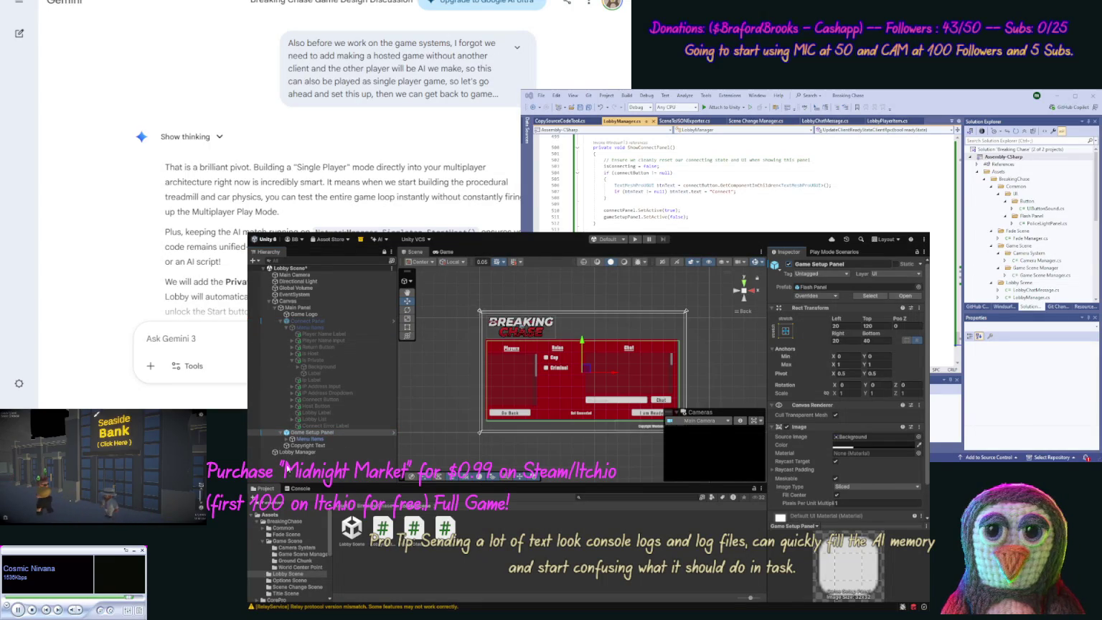
Step: Move Is Private under the Game Setup Panel's Menu Items and position it lower
click(286, 439)
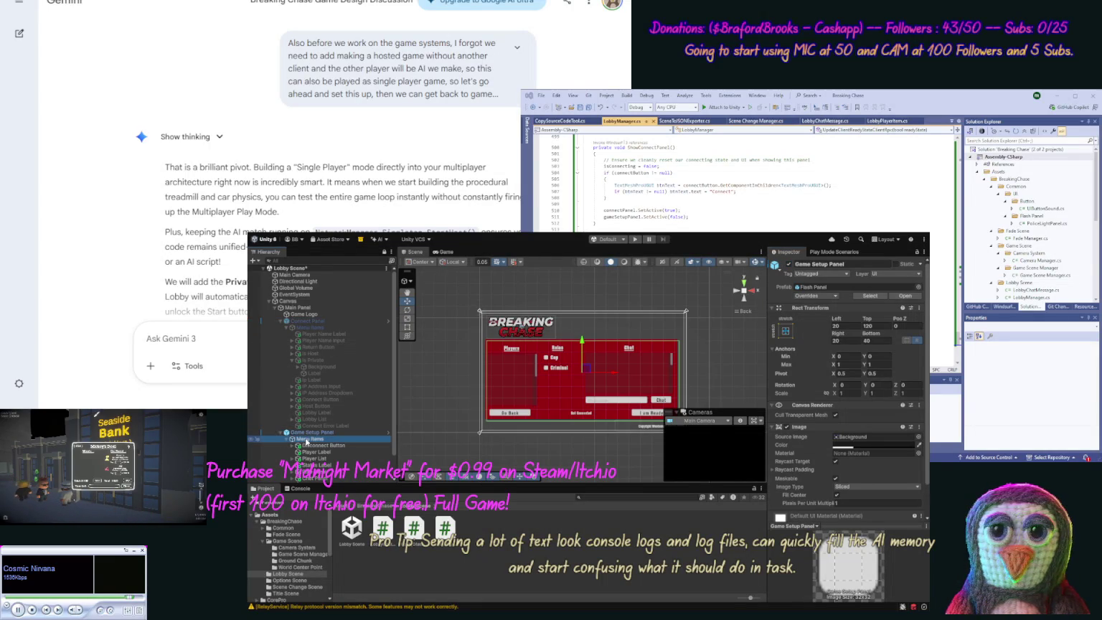
click(306, 439)
click(310, 360)
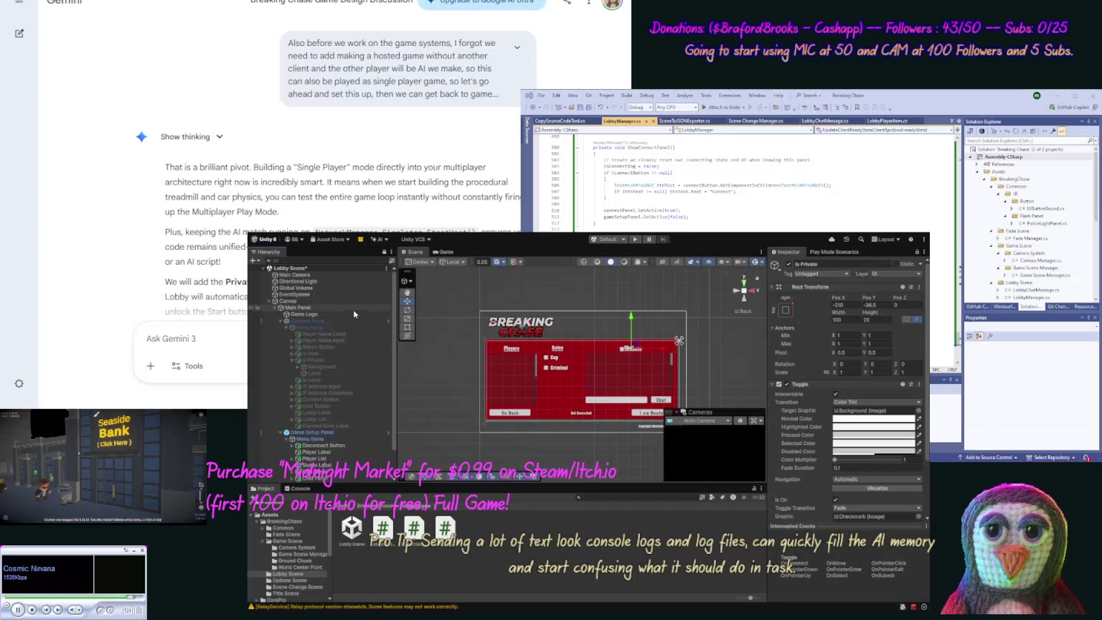
scroll(324, 416, down, 2)
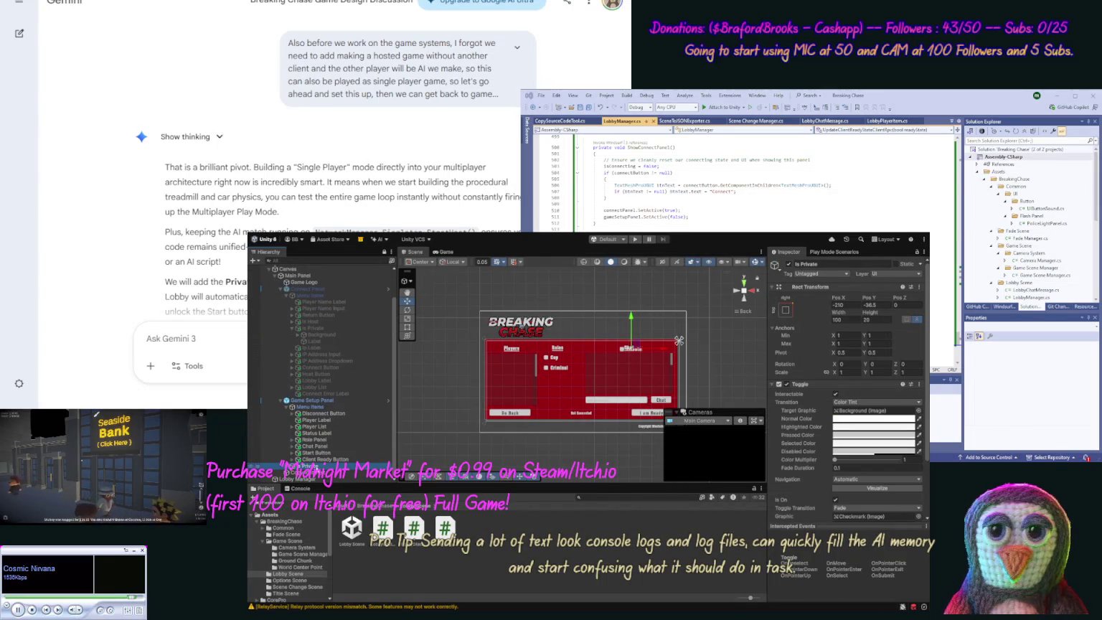
drag(324, 416, 323, 410)
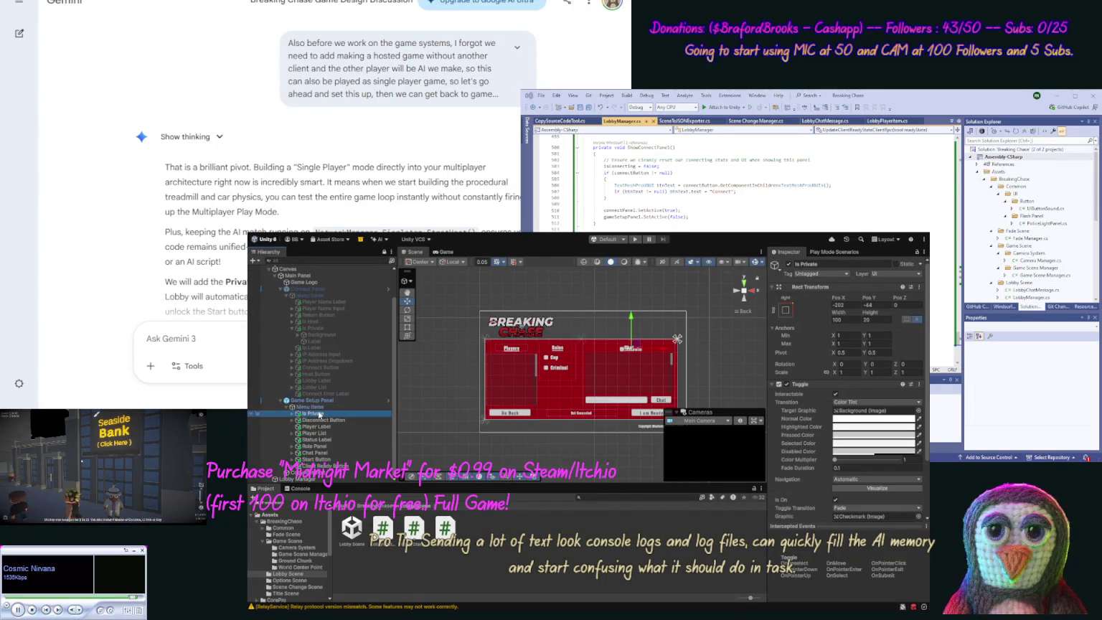
drag(316, 466, 310, 466)
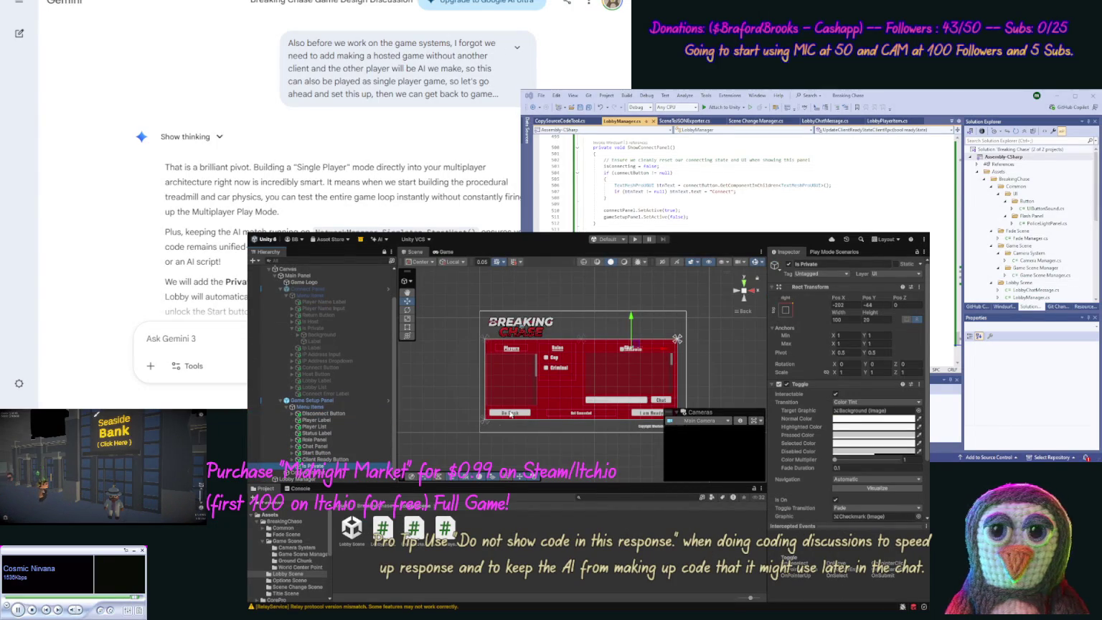
drag(630, 316, 651, 368)
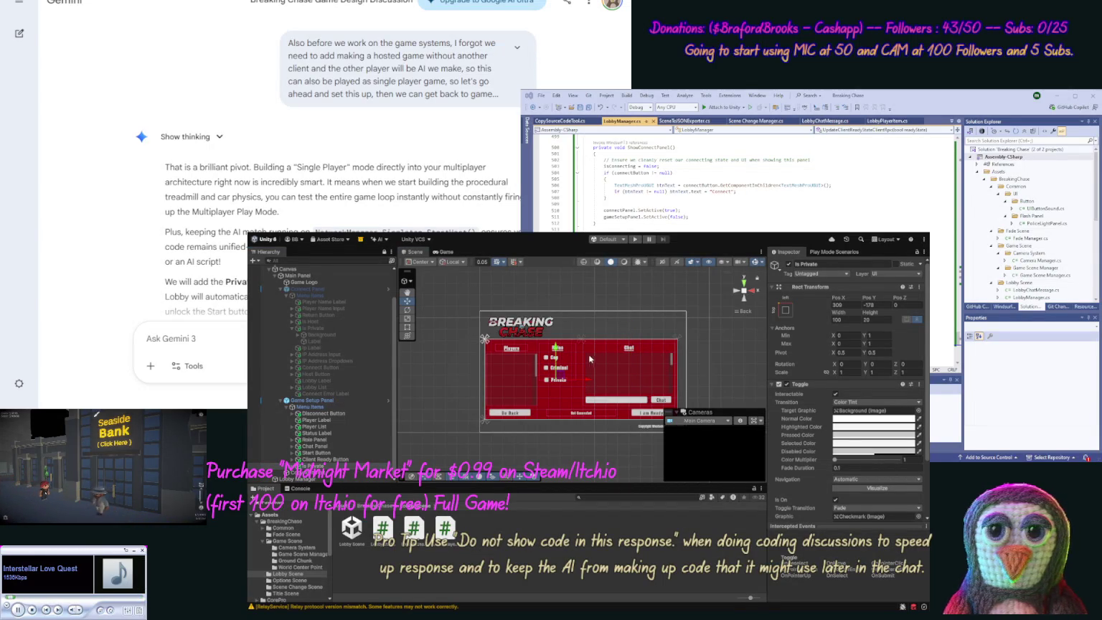
drag(557, 348, 558, 351)
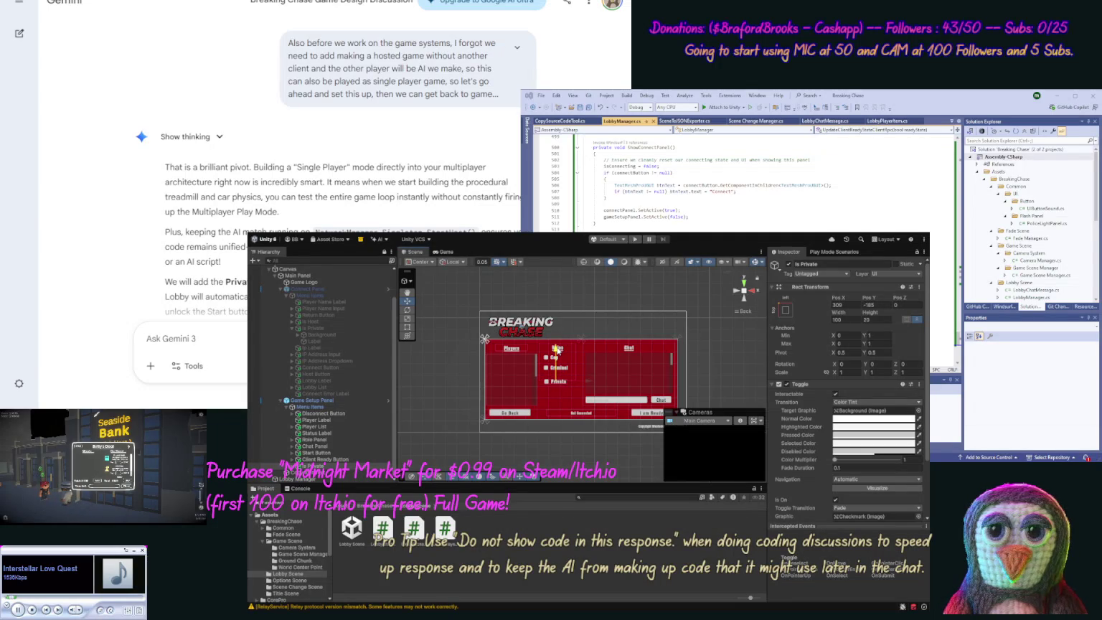
drag(557, 352, 589, 388)
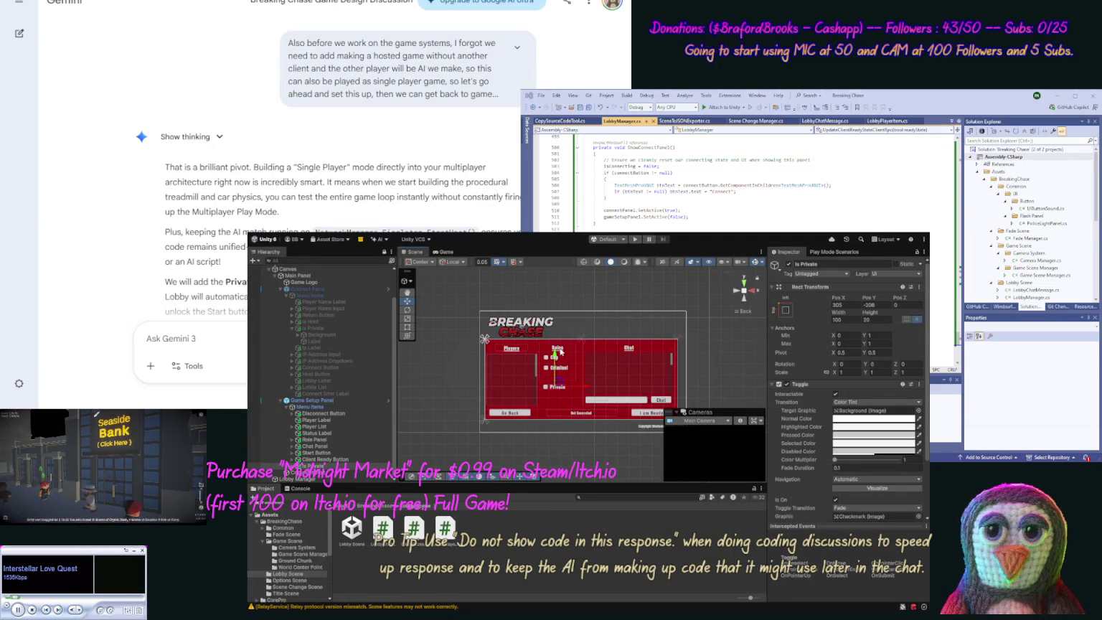
drag(553, 357, 554, 346)
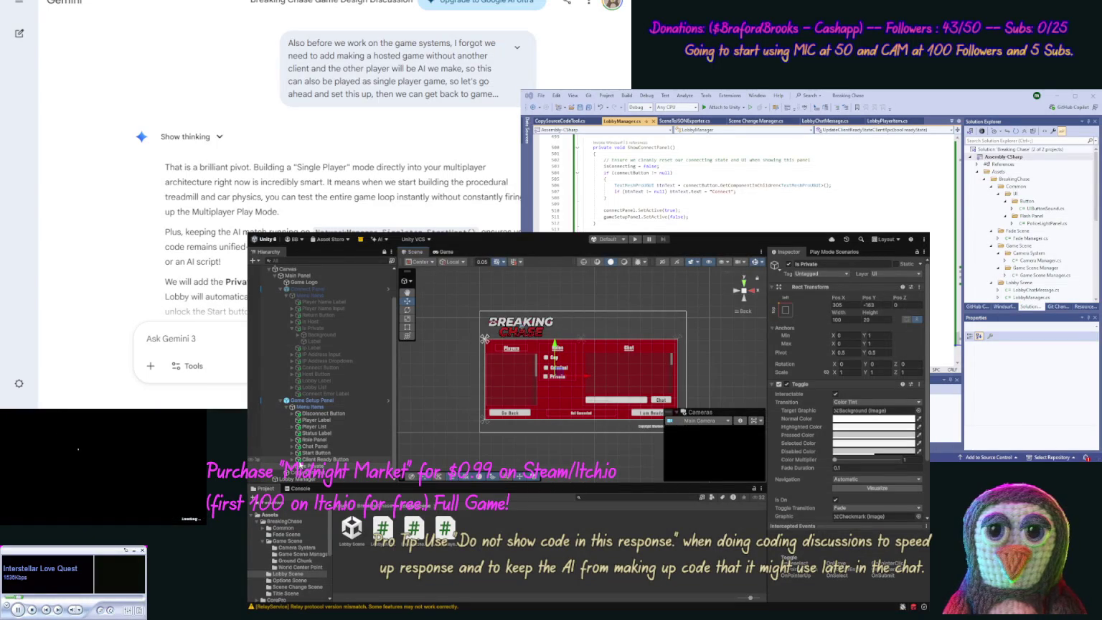
Step: Parent Is Private inside the Role Panel and expand it to show Background and Label
click(292, 439)
scroll(278, 472, down, 2)
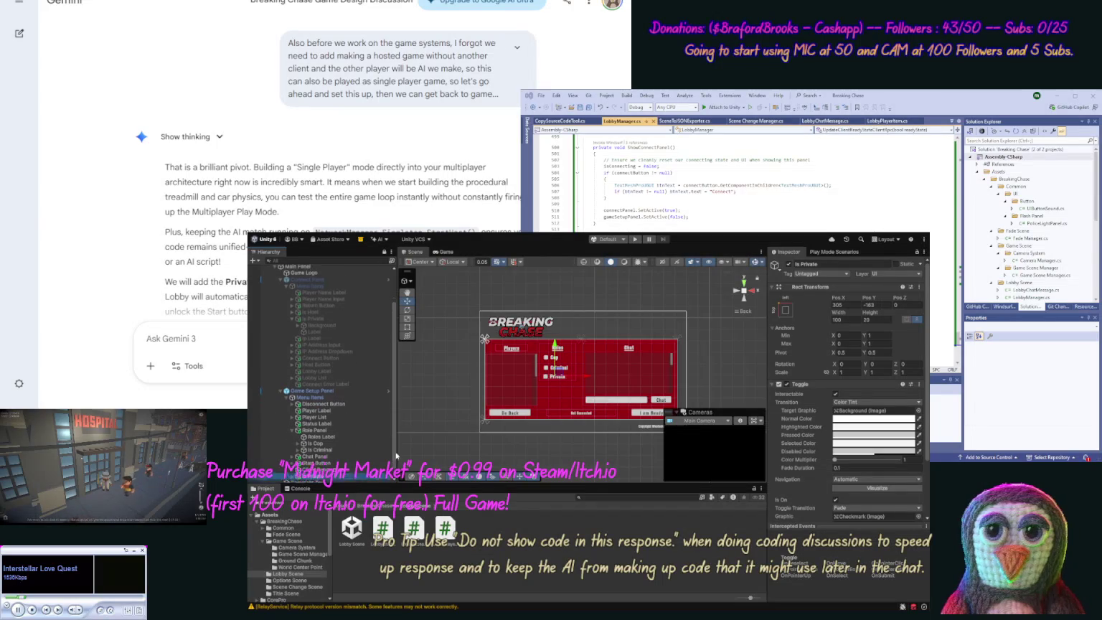
drag(313, 466, 316, 424)
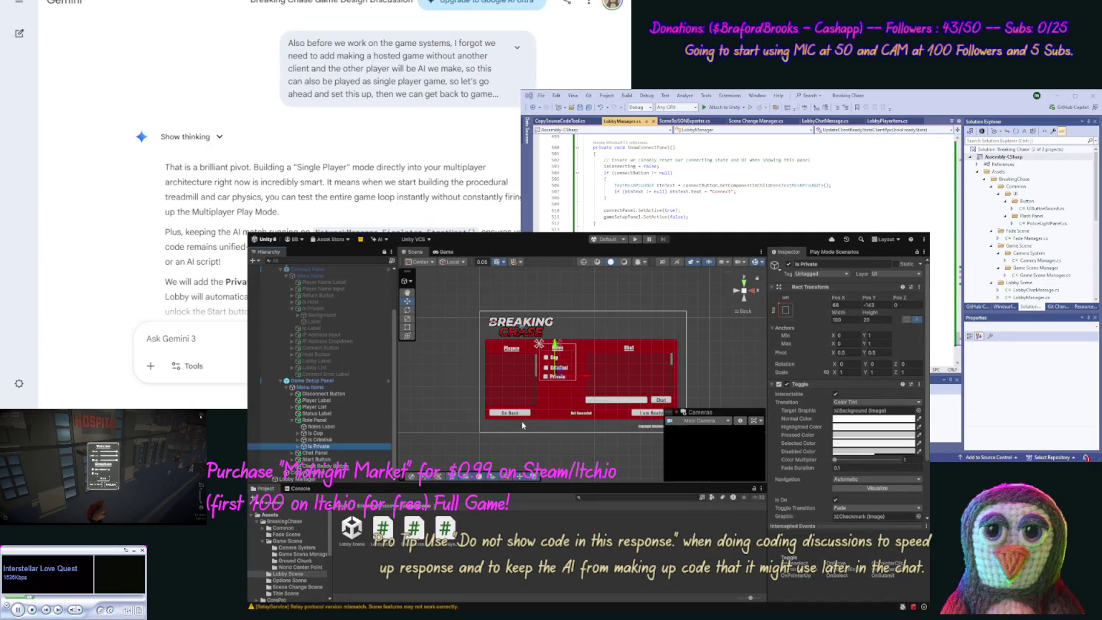
click(299, 446)
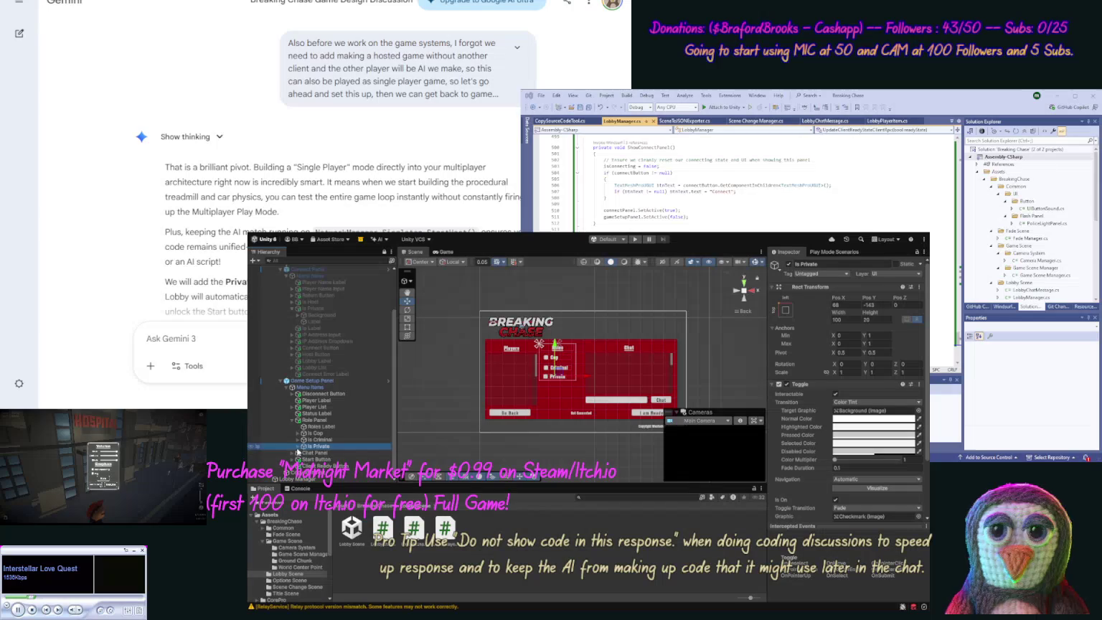
Step: Adjust the left offset of the Is Private toggle's label text
click(316, 459)
click(841, 444)
text(Single Player)
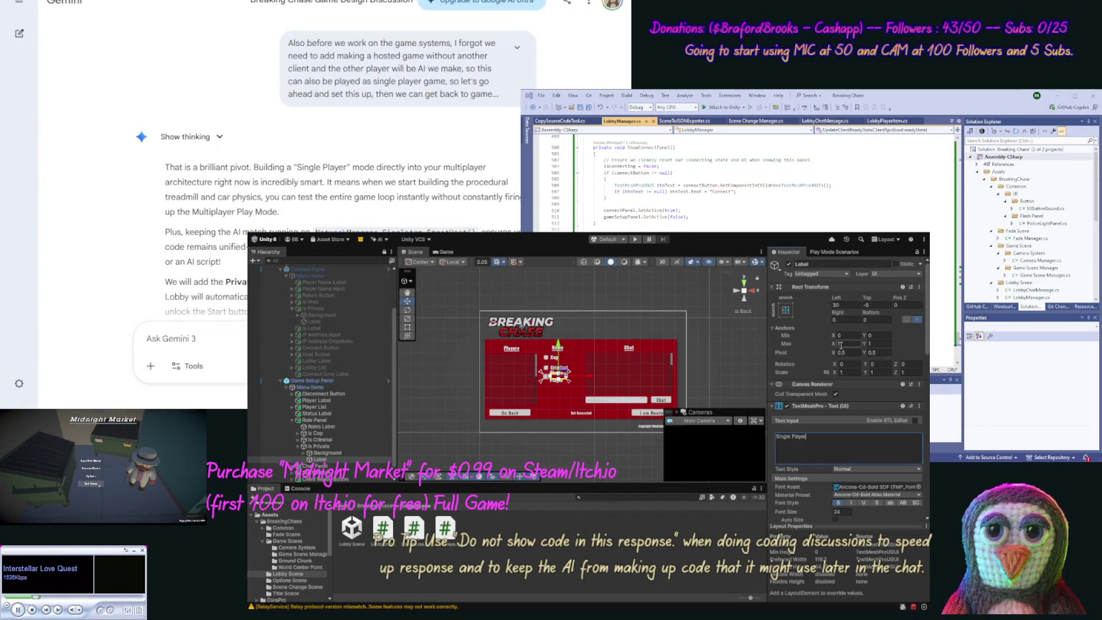
click(843, 305)
text(20)
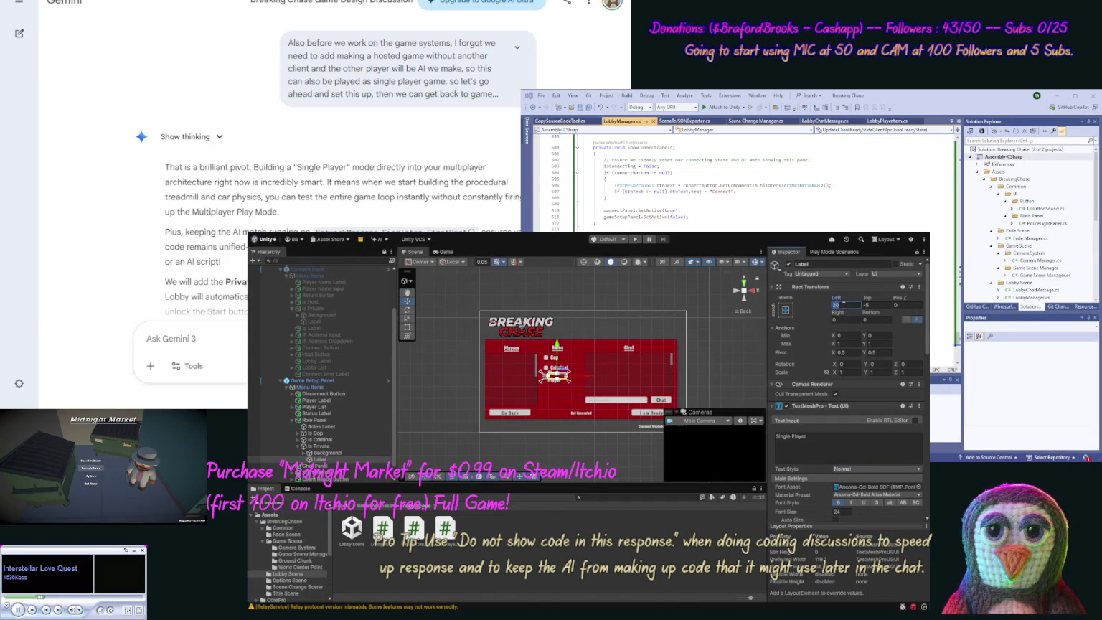
text(30)
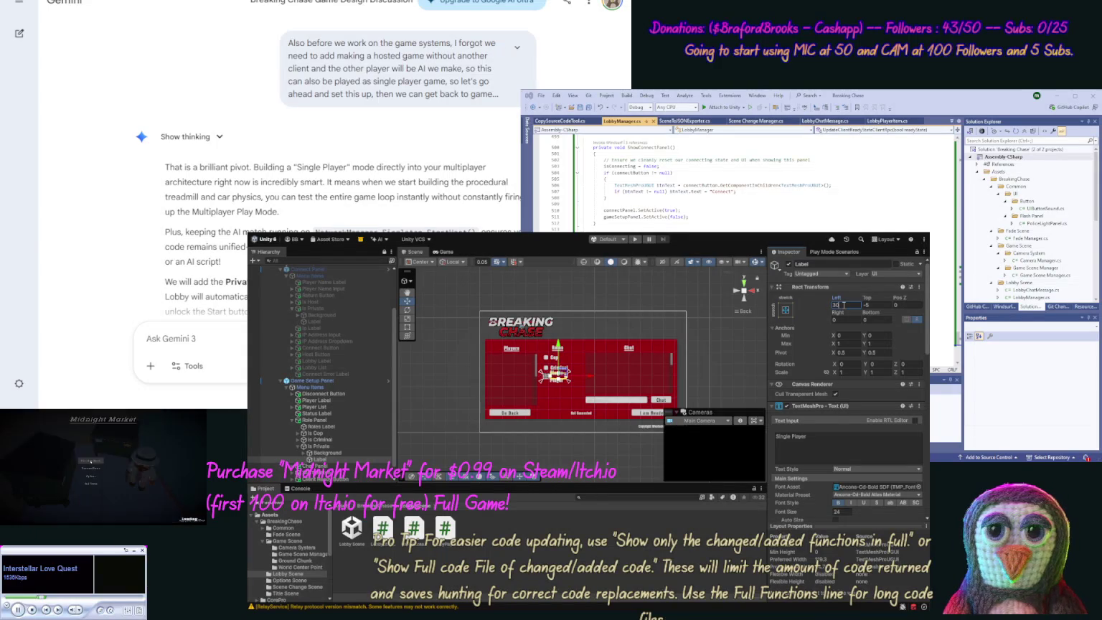
Step: Set the Is Private toggle's width to 120 and horizontal position to 100
click(328, 446)
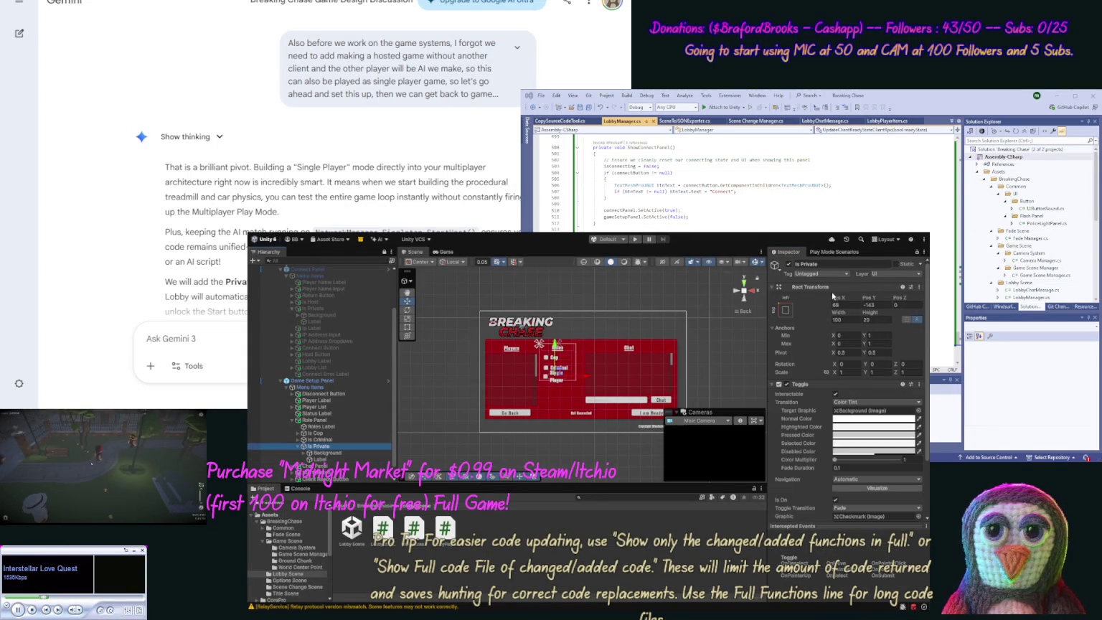
click(848, 320)
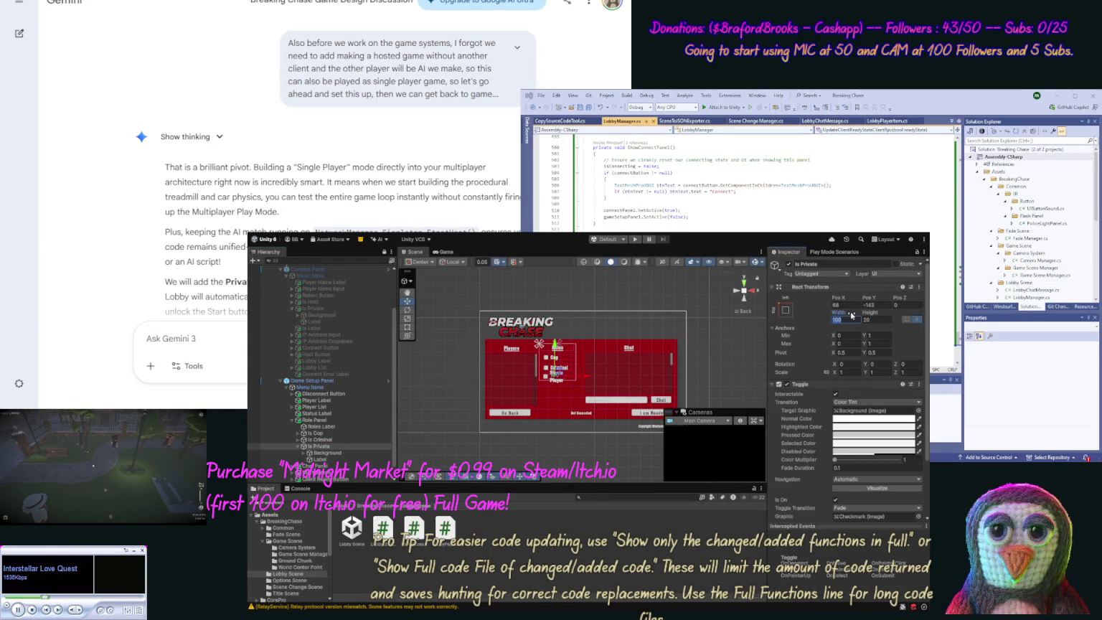
text(120)
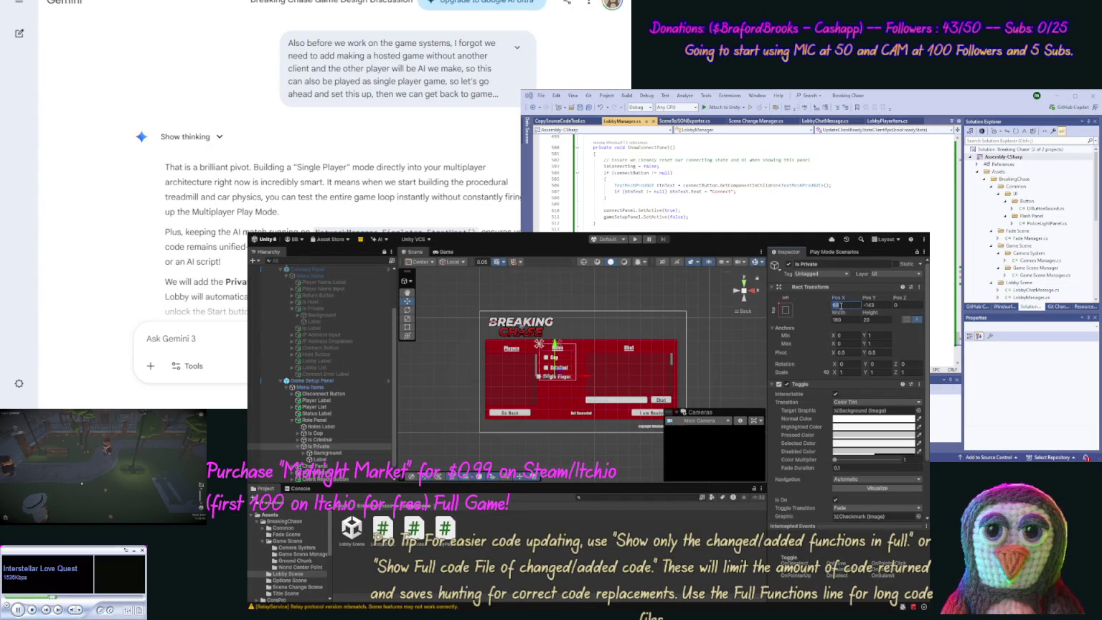
text(40)
key(BackSpace)
key(BackSpace)
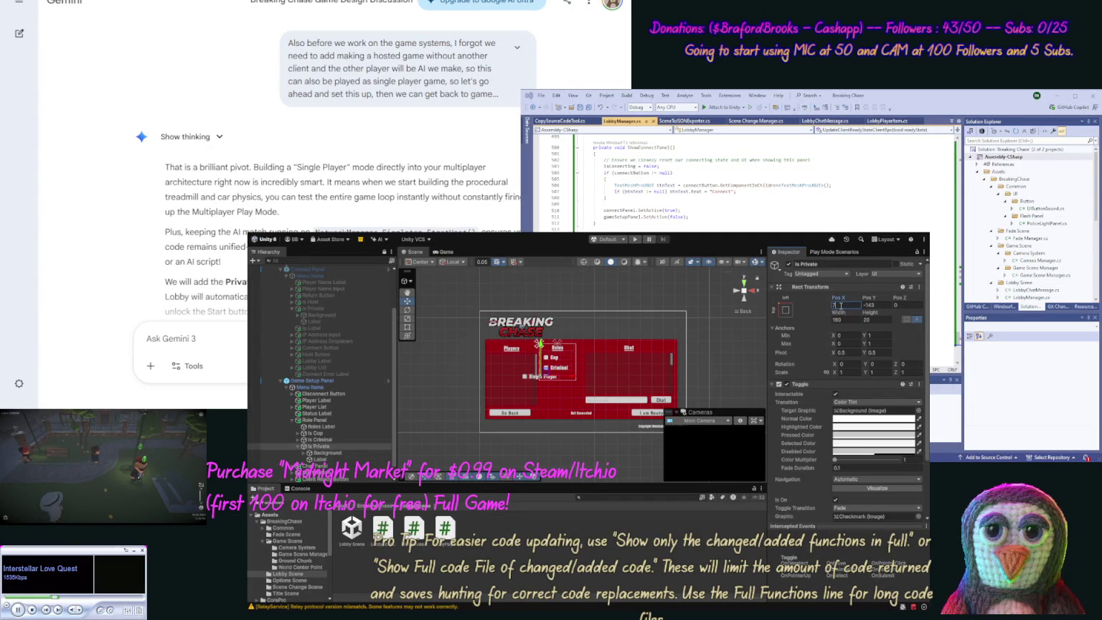
text(100)
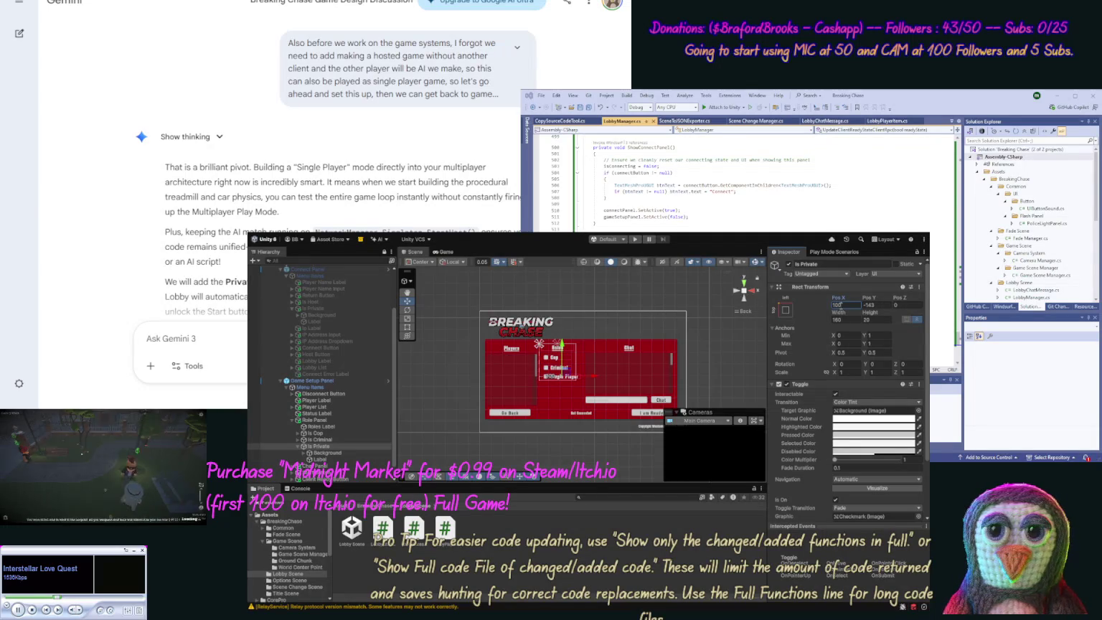
click(580, 453)
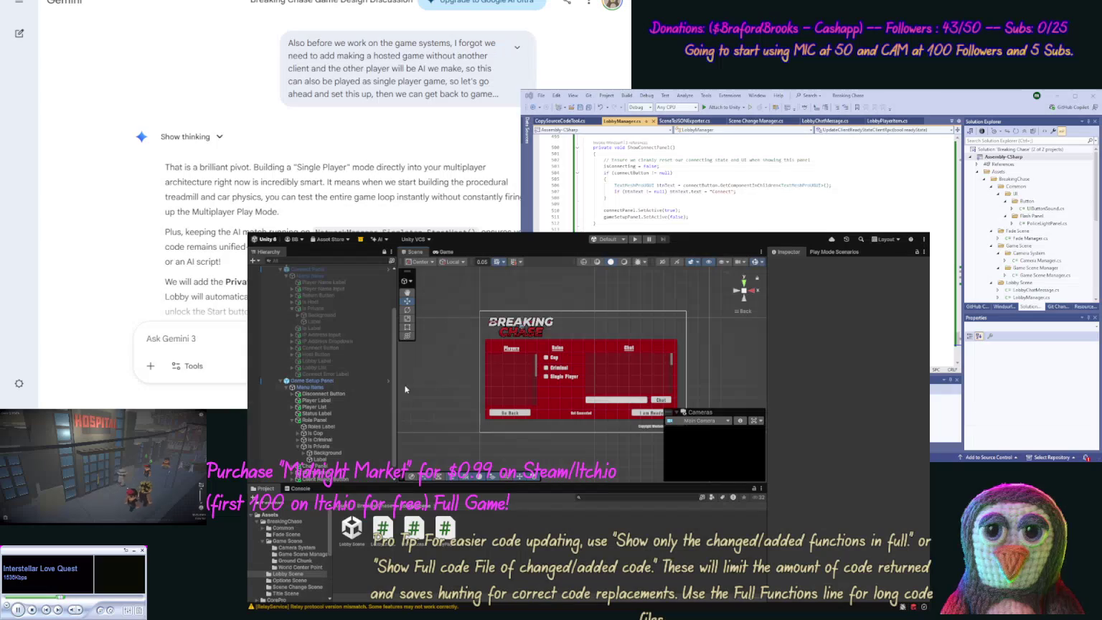
Step: Set the Is Private toggle's vertical position to -145, comparing with Cop and Criminal
click(315, 434)
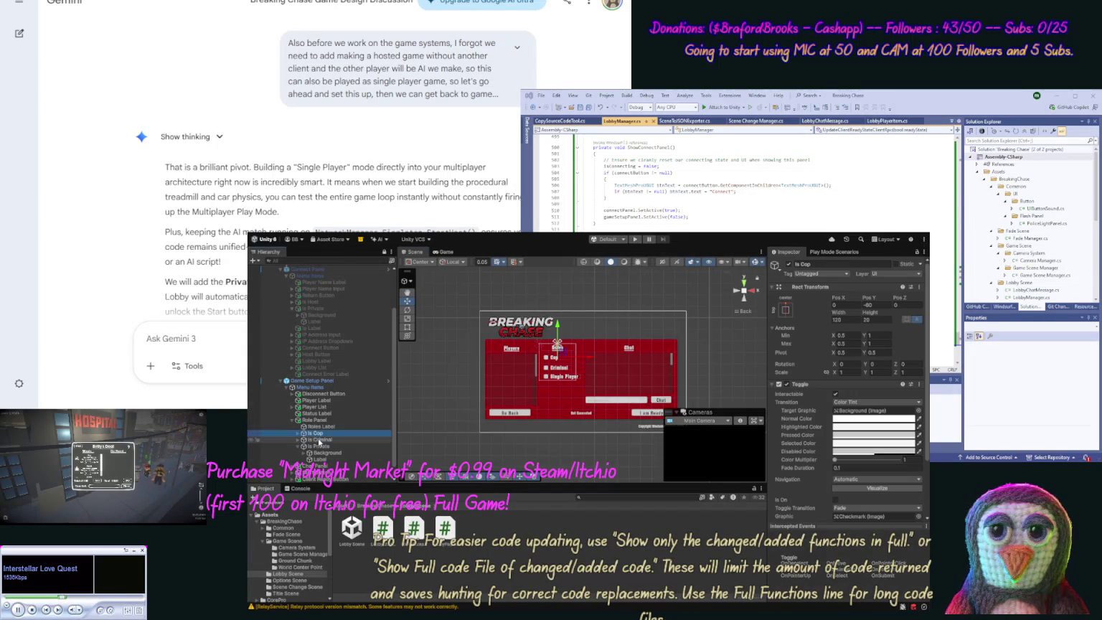
click(319, 440)
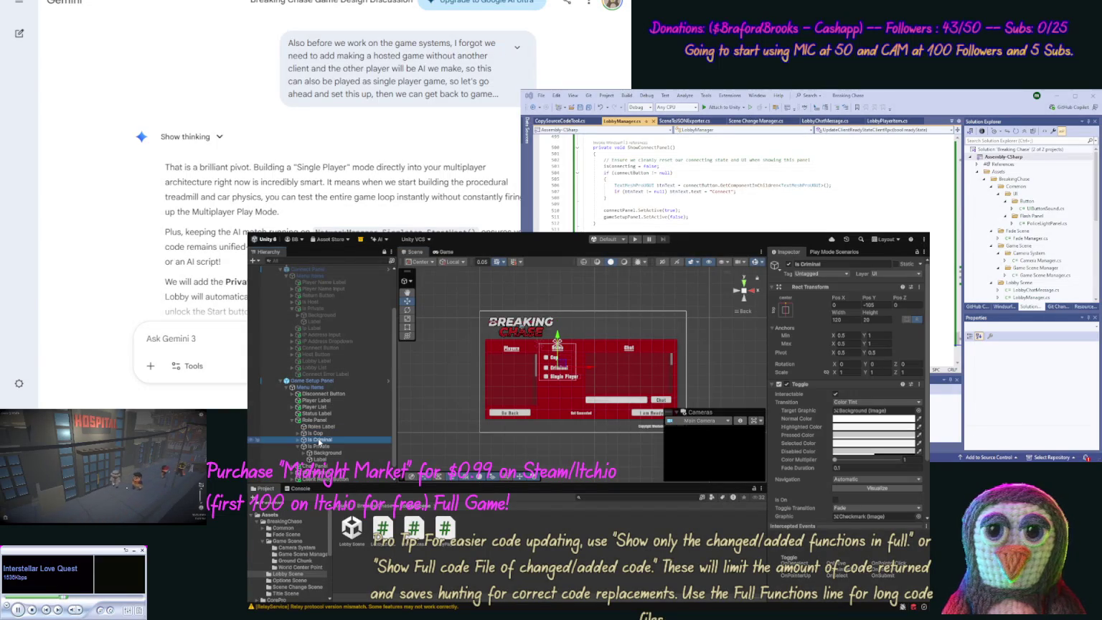
click(322, 446)
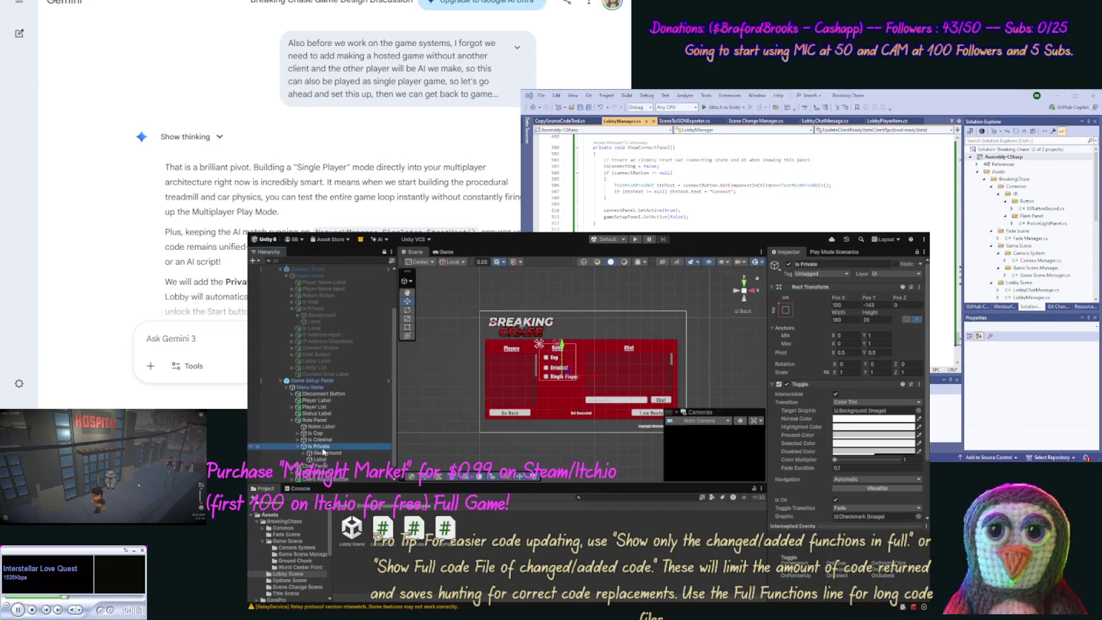
click(881, 306)
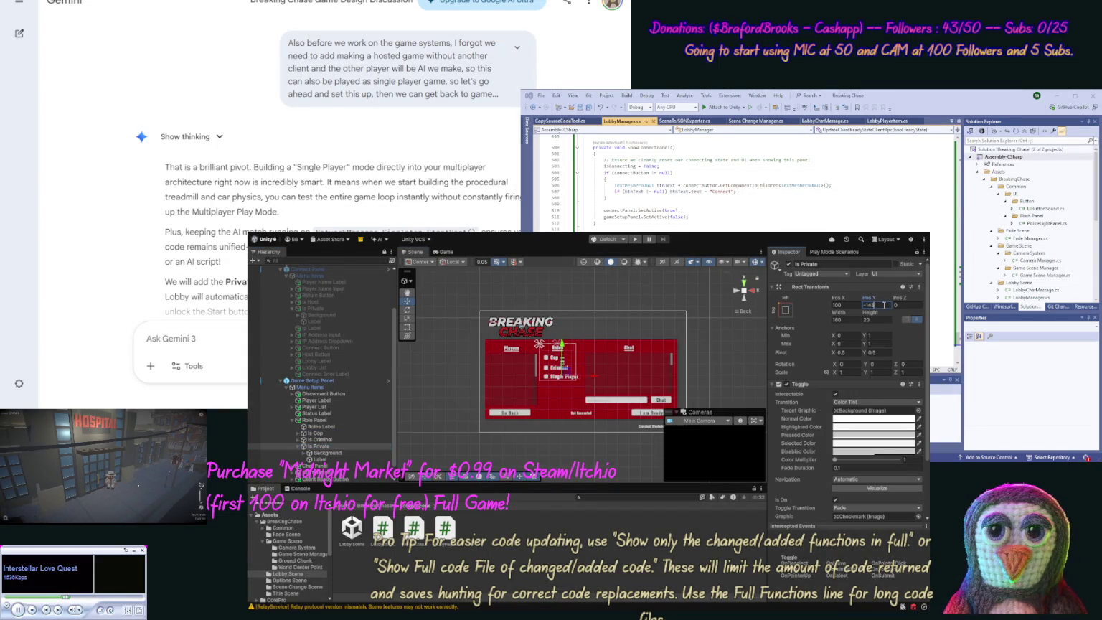
text(-145)
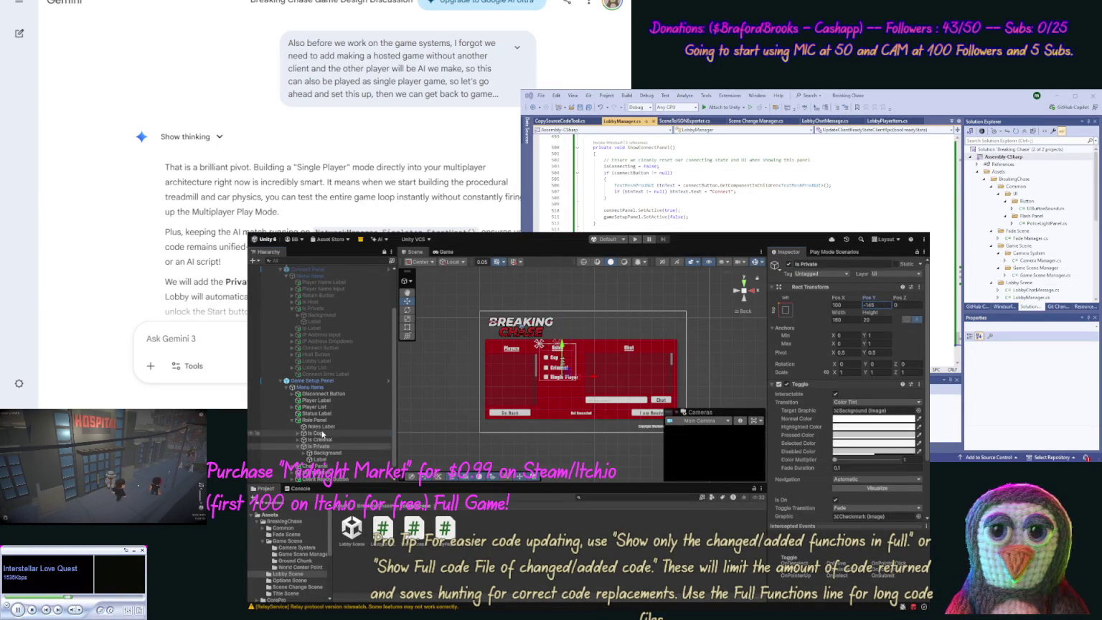
click(323, 434)
click(323, 439)
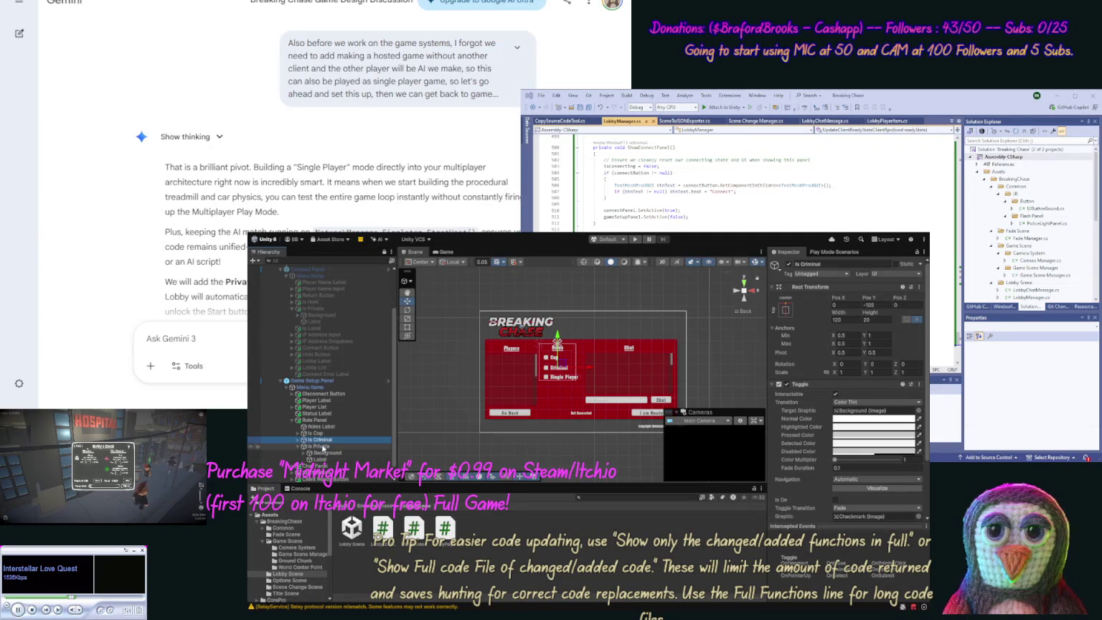
click(323, 447)
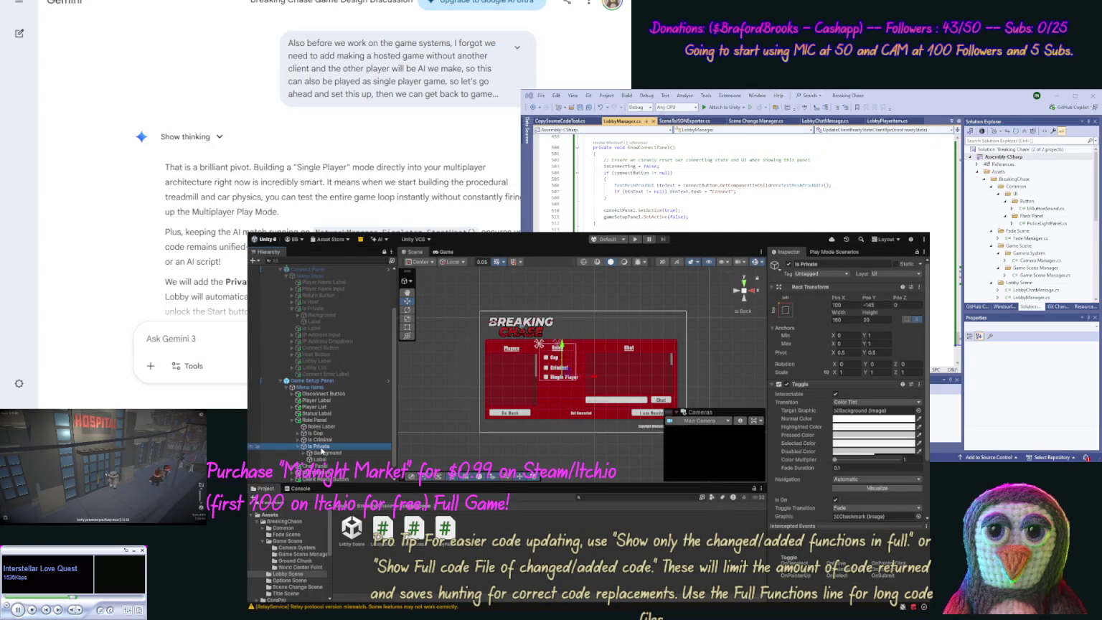
Step: Adjust the Role Panel's width and recheck the Is Criminal toggle's position
click(316, 419)
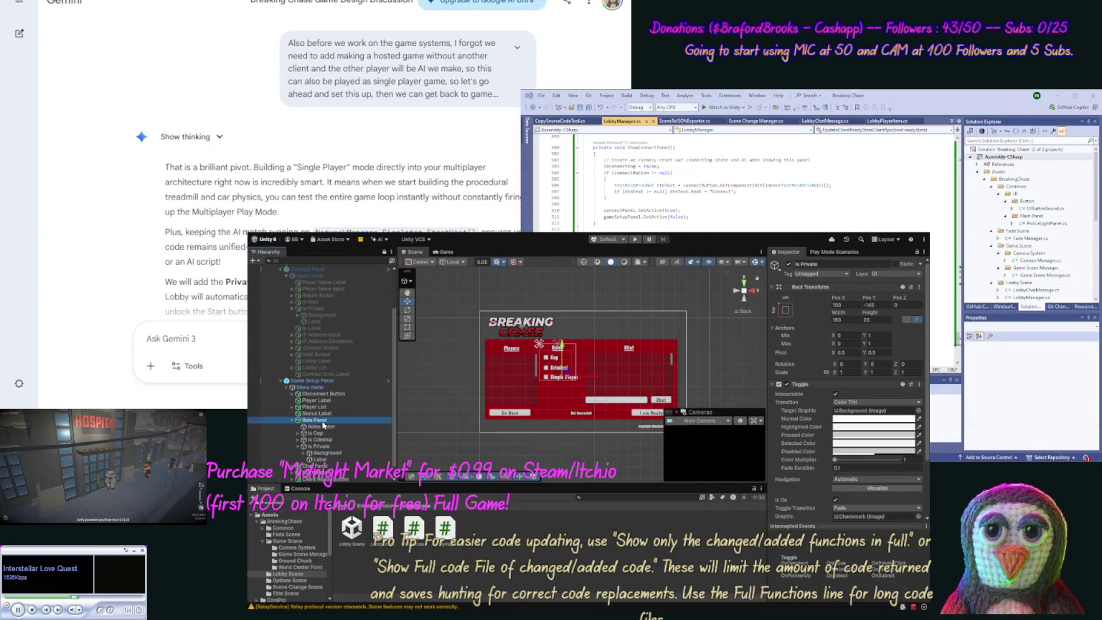
click(847, 320)
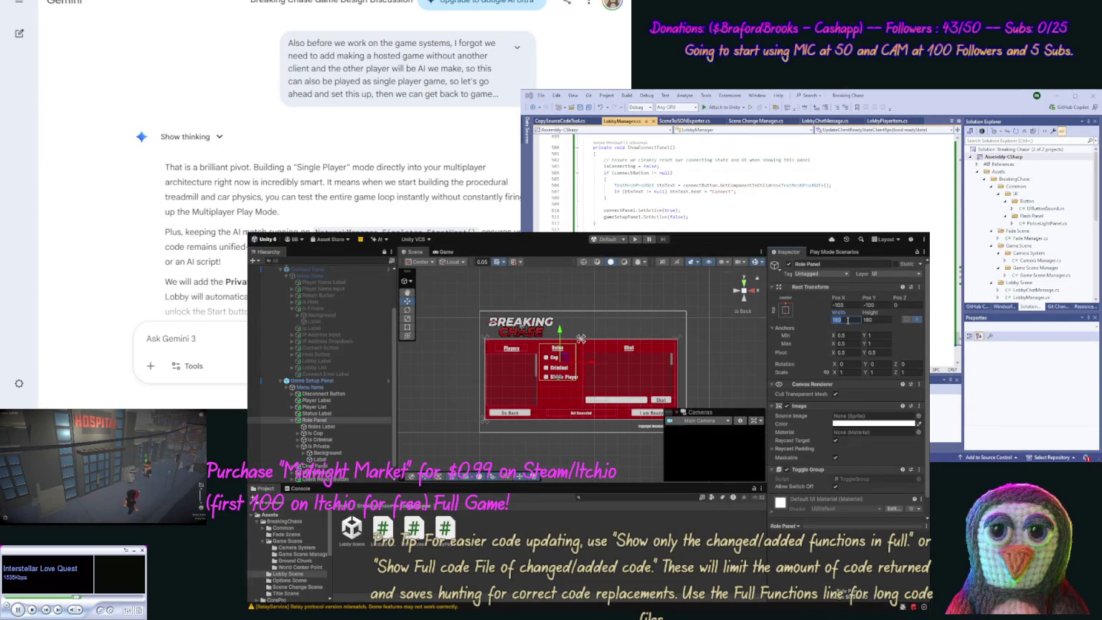
text(170)
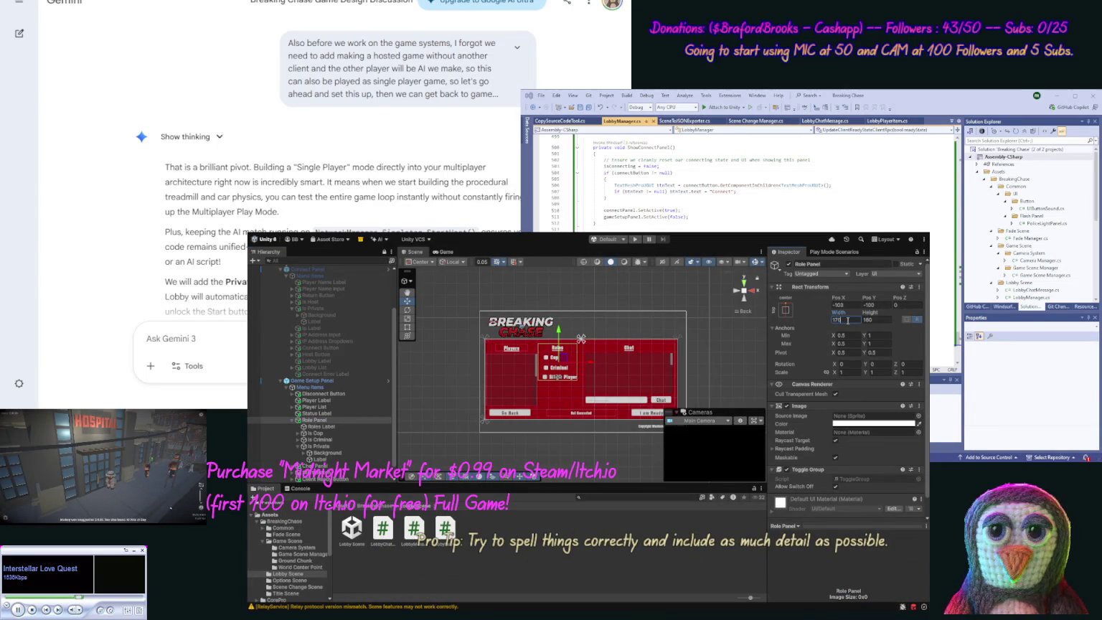
text(180)
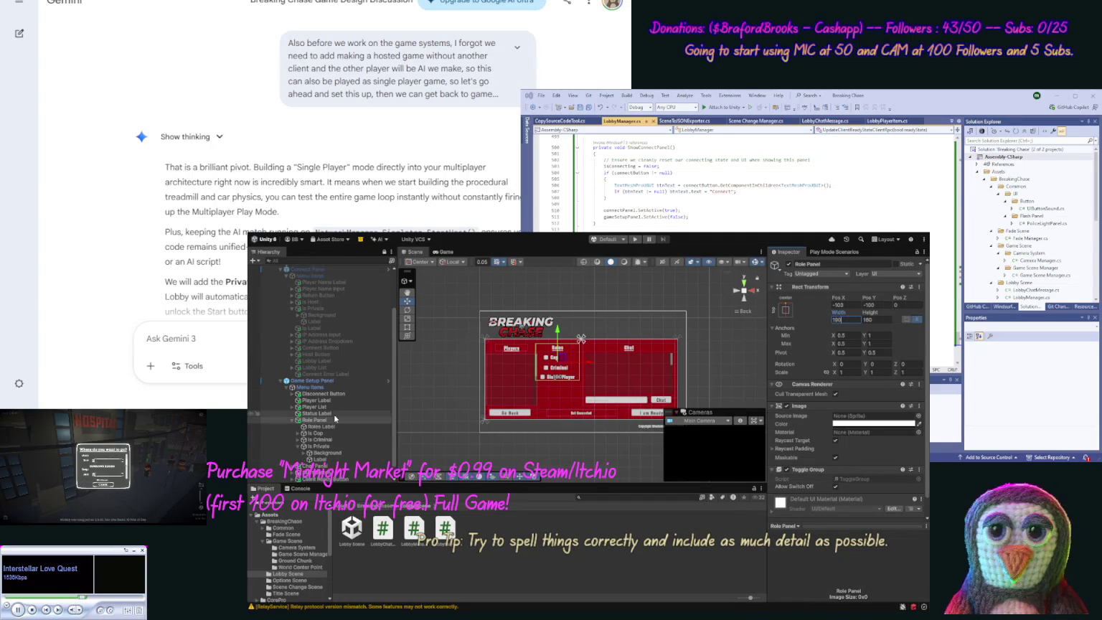
click(329, 446)
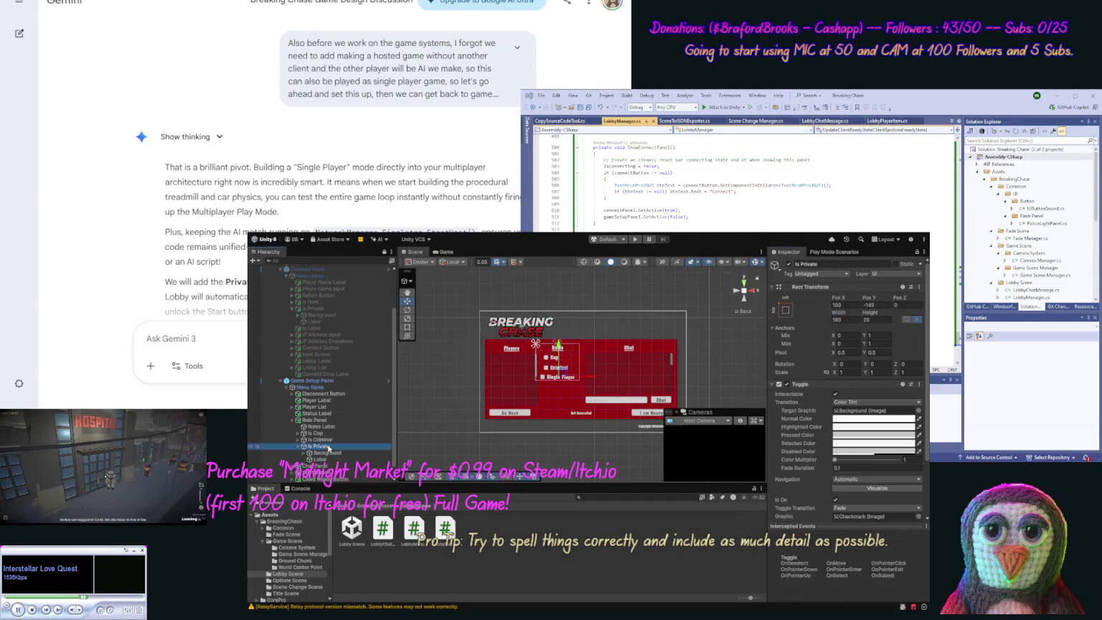
click(341, 440)
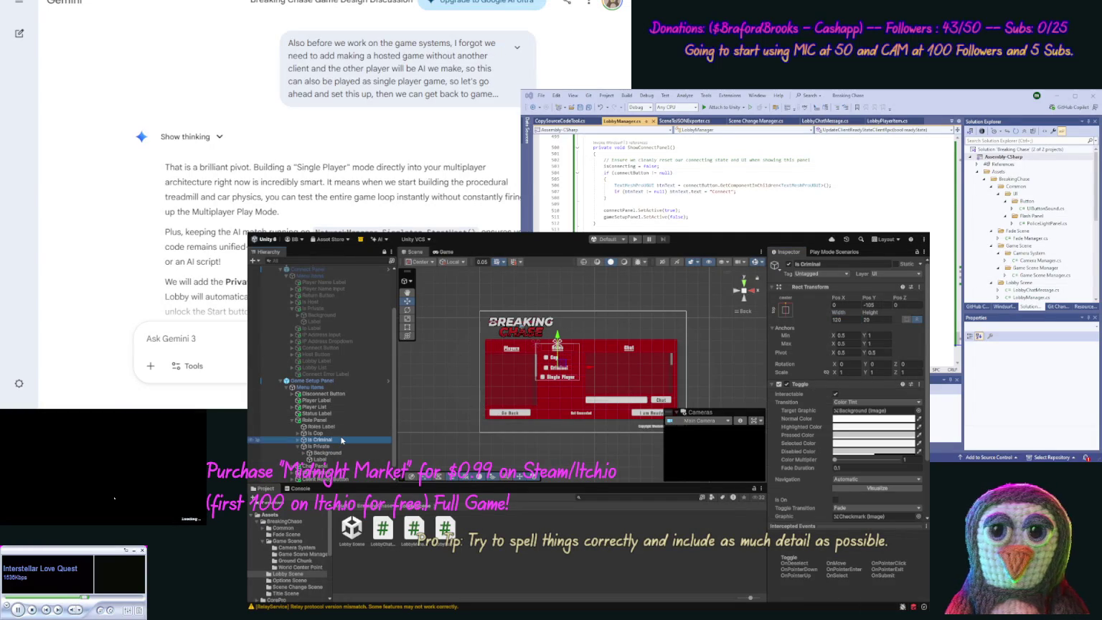
click(339, 446)
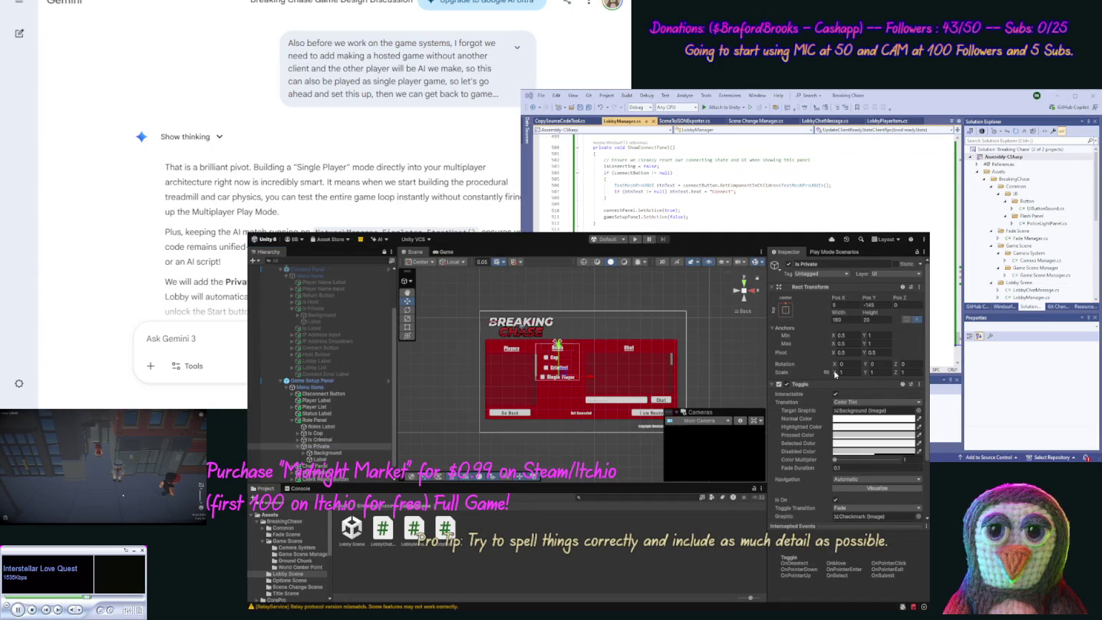
Step: Shift the Single Player toggle right to Pos X 20
drag(589, 373, 595, 379)
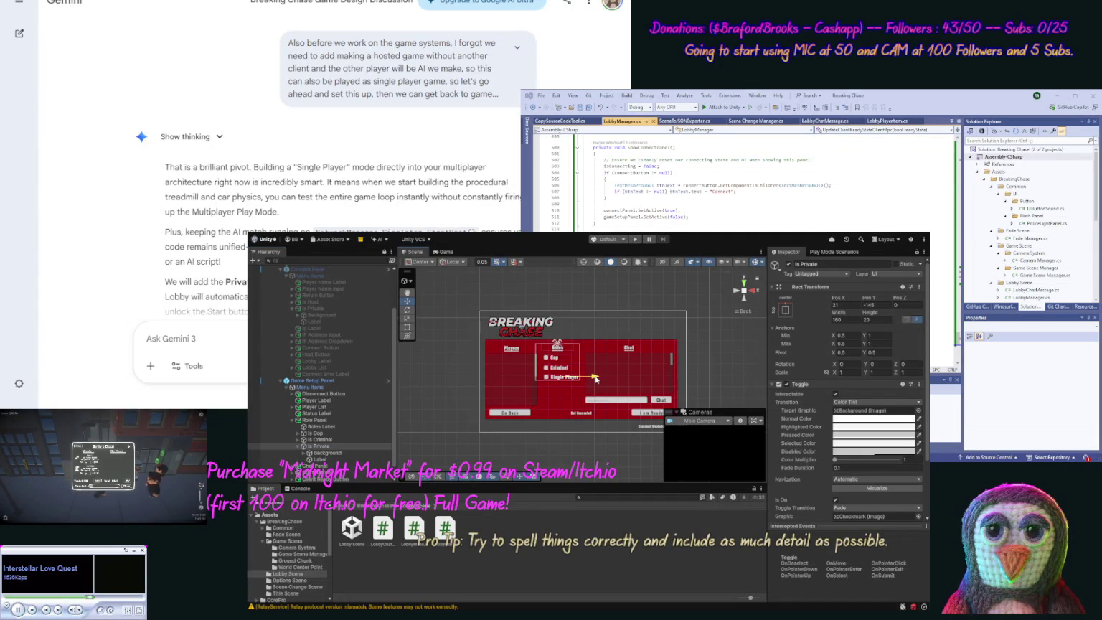
click(844, 304)
text(20)
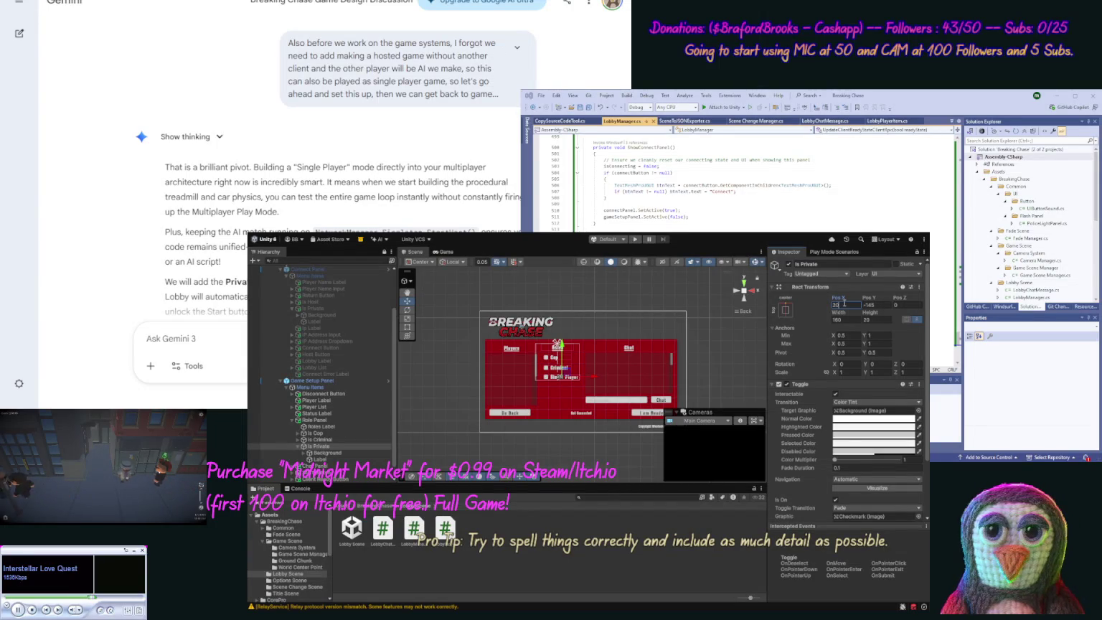
click(569, 449)
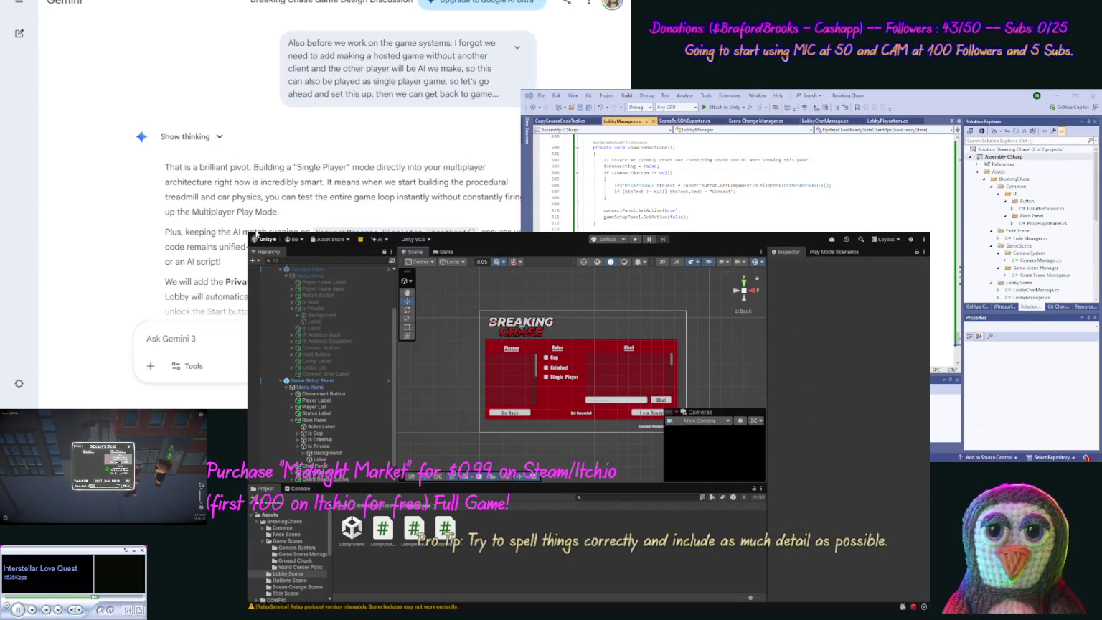
click(320, 447)
Step: Rename the Is Private object to Is Single Player and reframe the Game Setup Panel
double_click(320, 447)
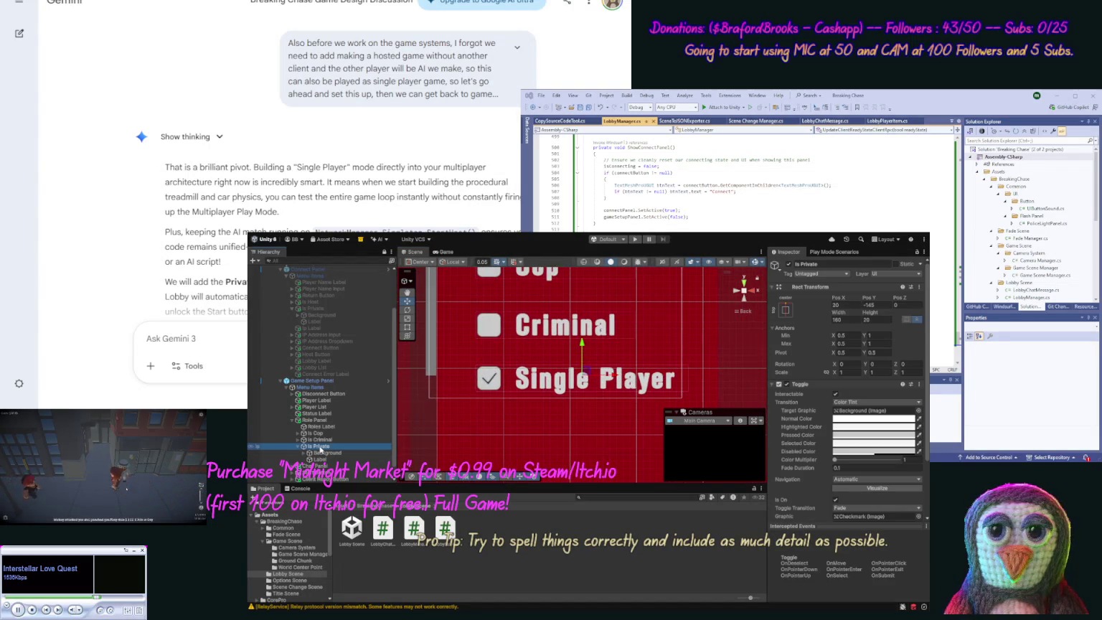
click(320, 447)
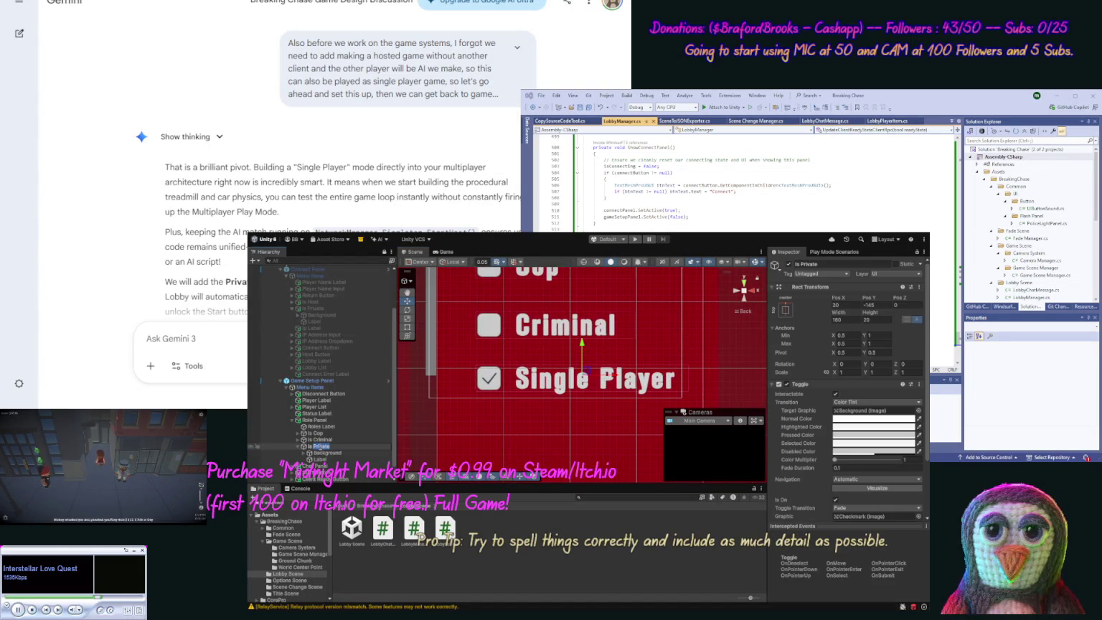
text(Single)
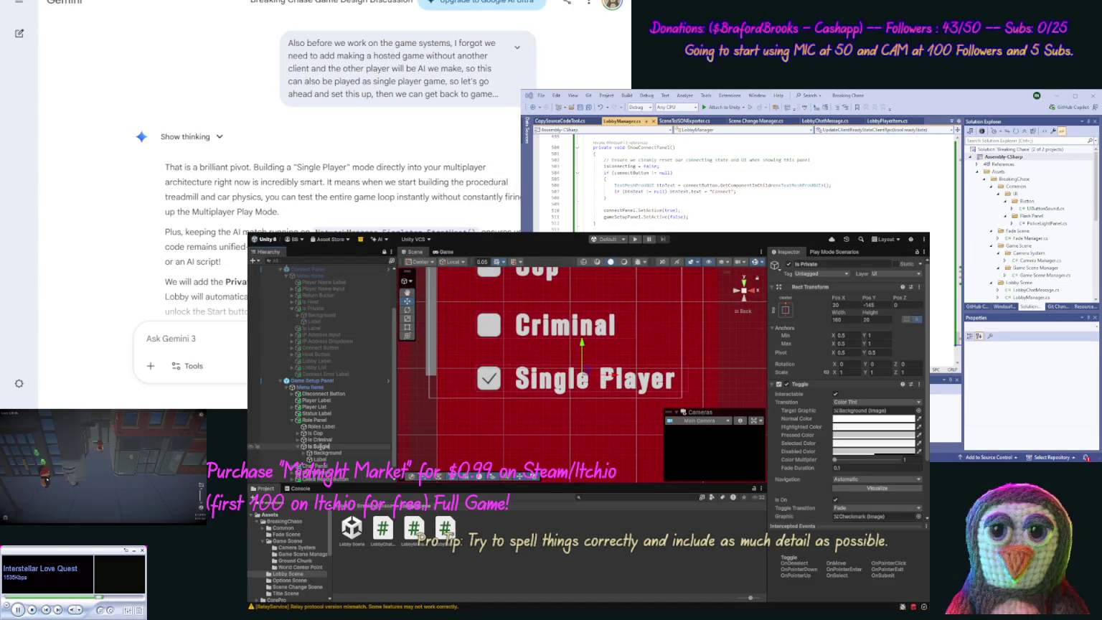
text( Pla)
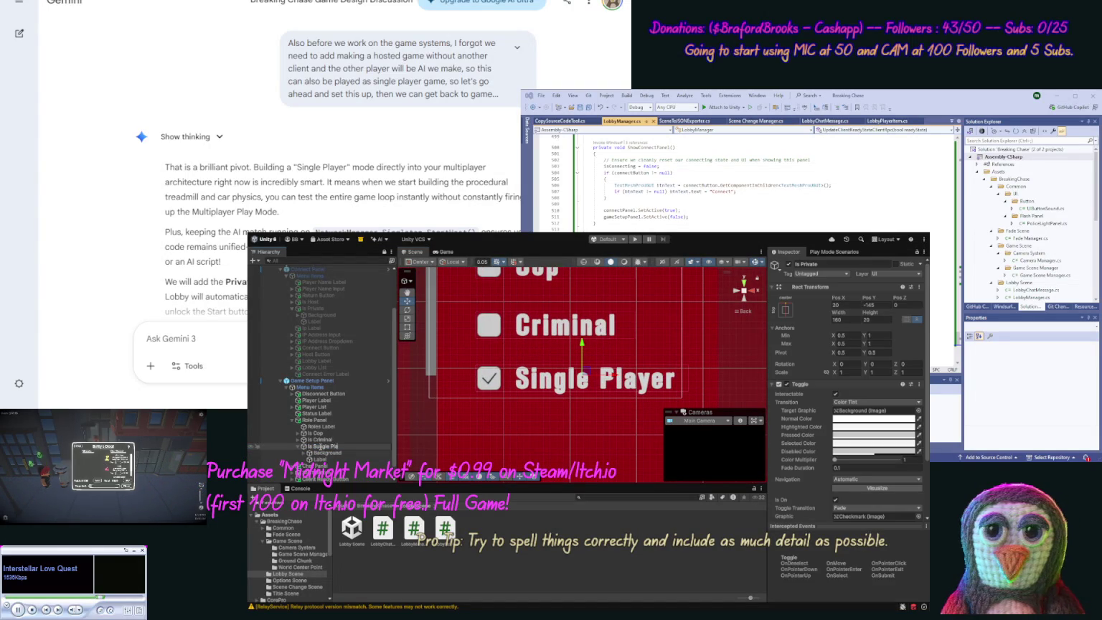
text(yer)
key(Return)
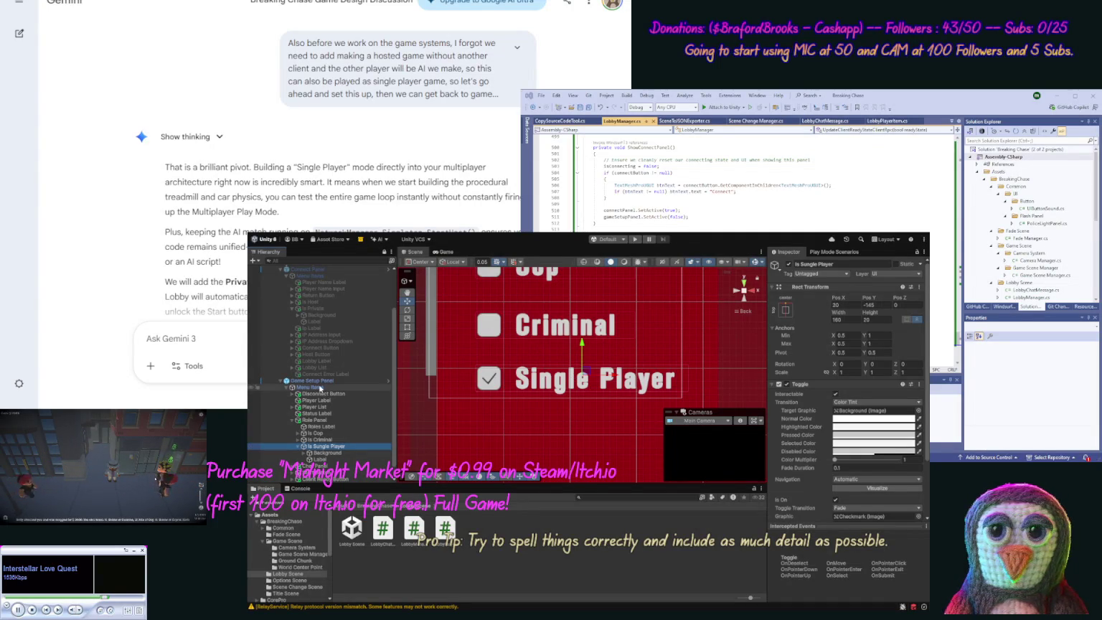
double_click(323, 380)
click(438, 375)
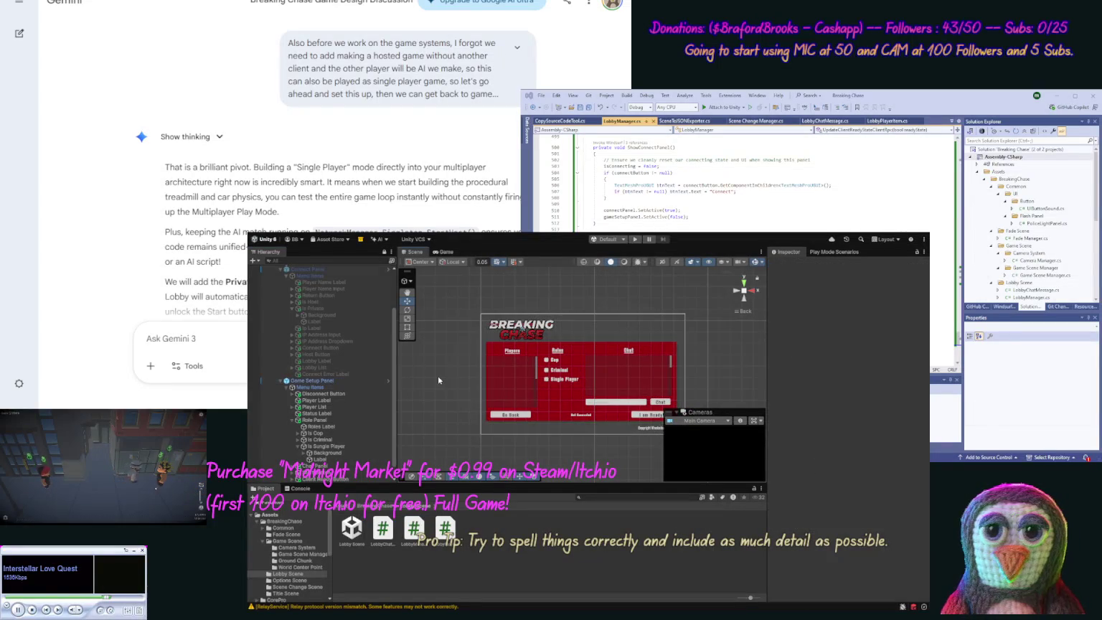
drag(438, 375, 395, 380)
key(w)
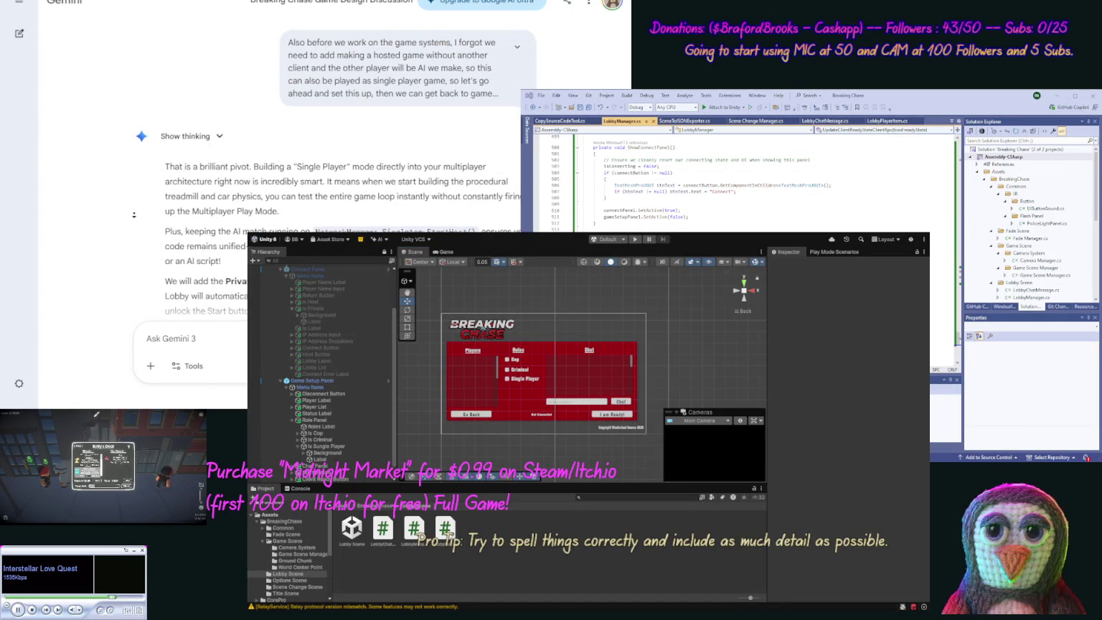
Step: Replace the LobbyManager script with the LobbyManager.cs code copied from Gemini
scroll(131, 221, down, 2)
scroll(131, 221, down, 3)
click(515, 220)
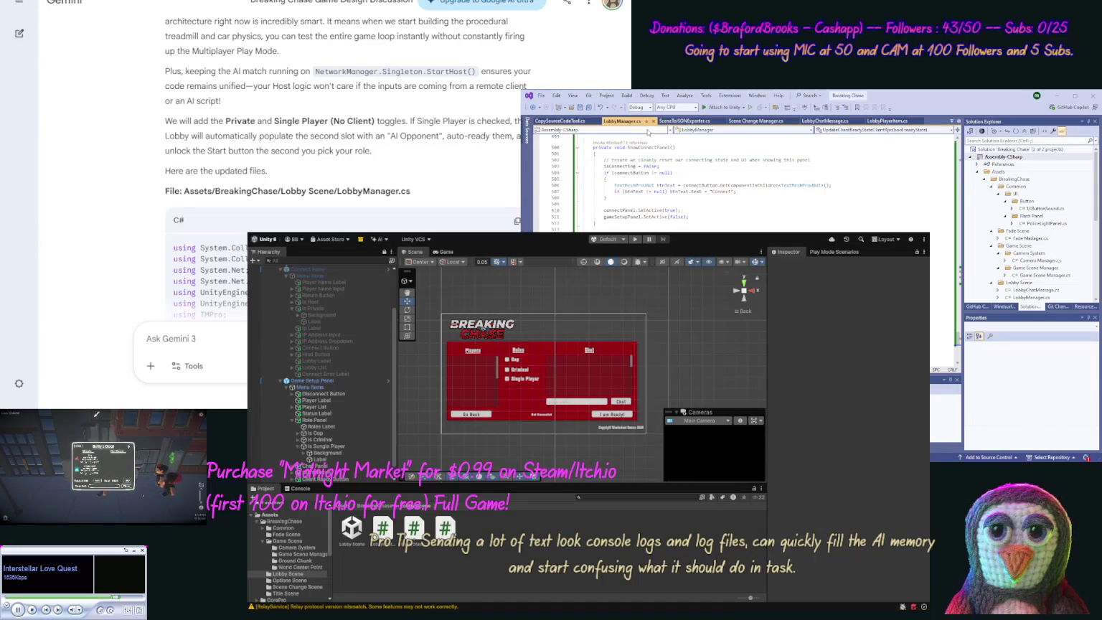
click(661, 201)
key(ctrl+a)
key(ctrl+v)
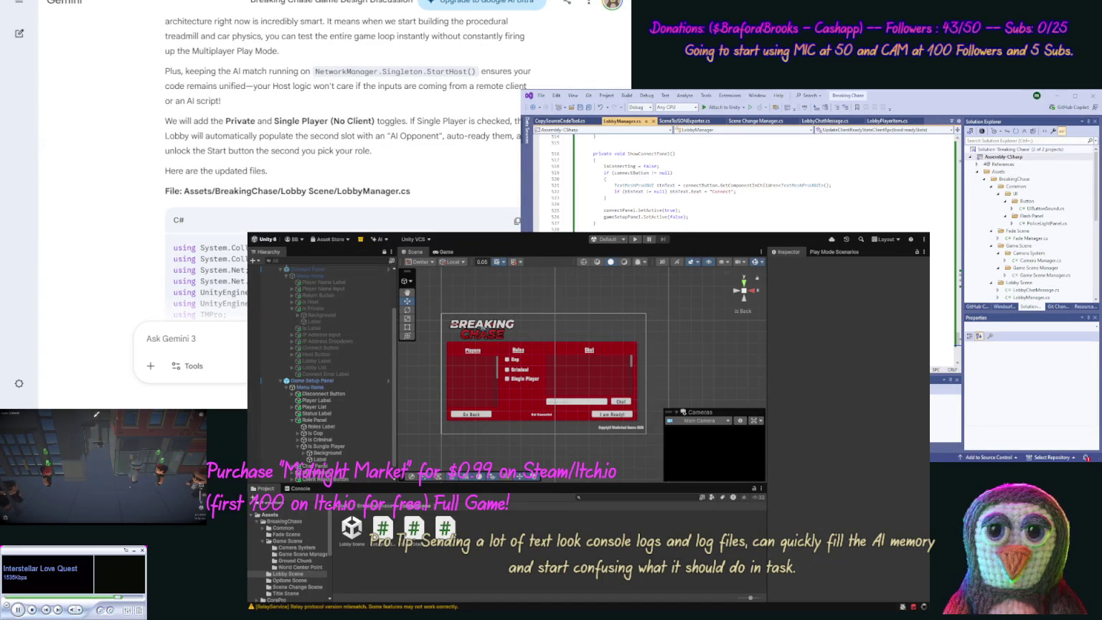
Step: Append 'also want to save these values to load on restart.' to the earlier prompt and resubmit
click(231, 342)
text(W)
key(BackSpace)
key(BackSpace)
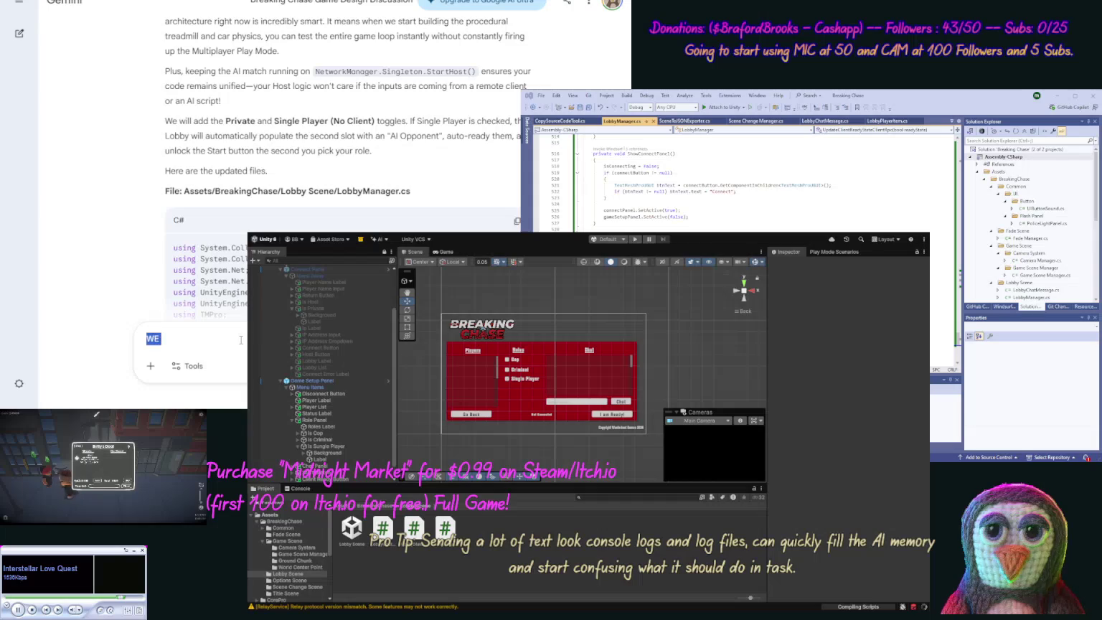
scroll(282, 106, up, 4)
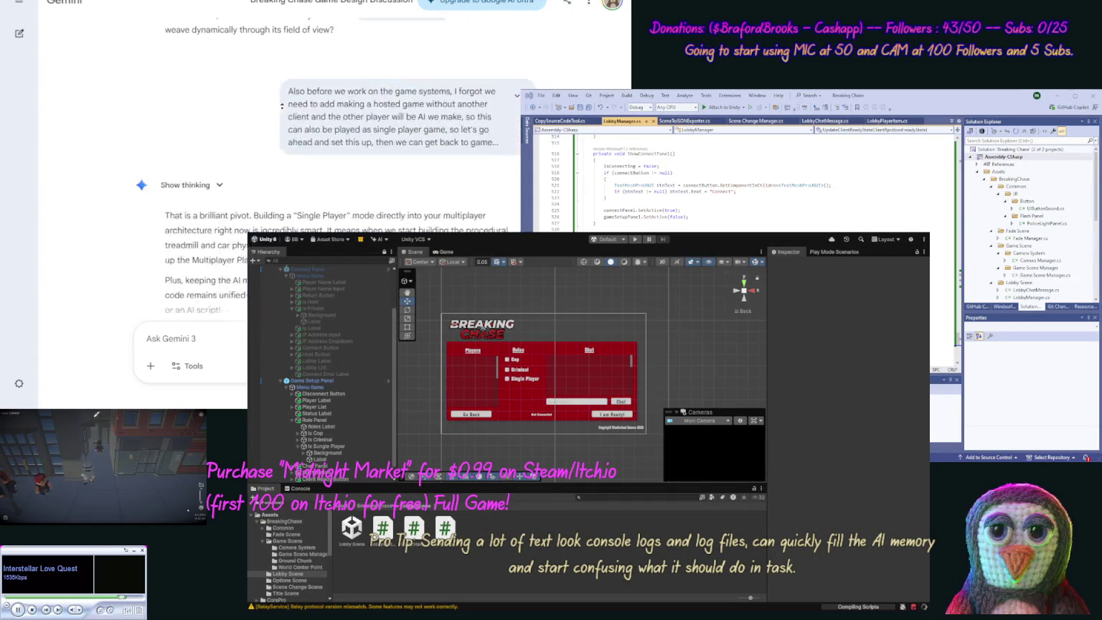
click(267, 85)
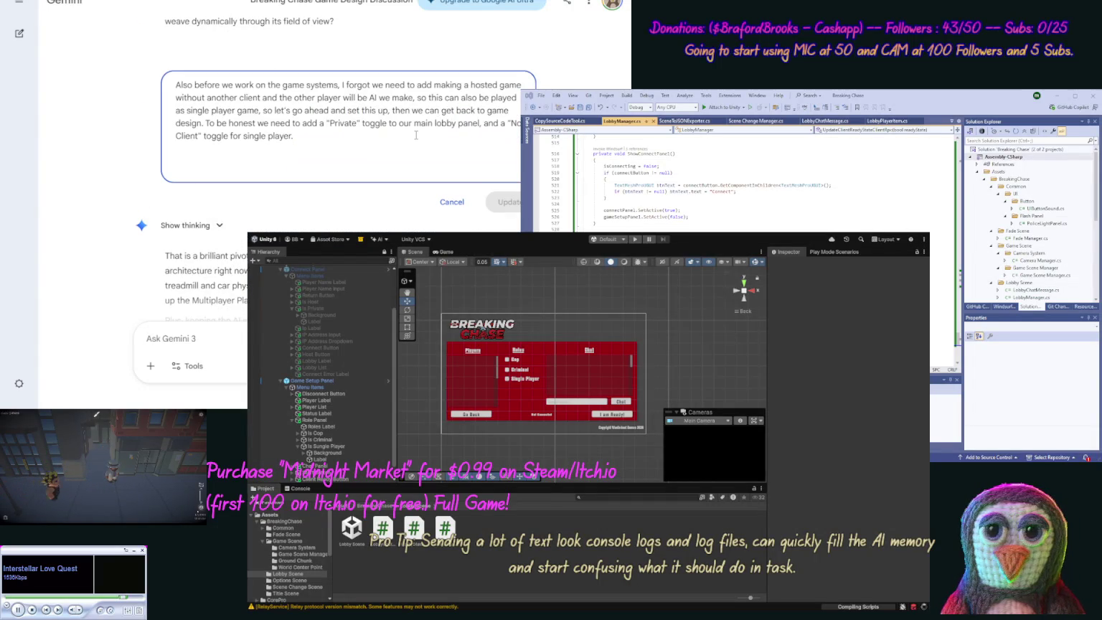
text(also)
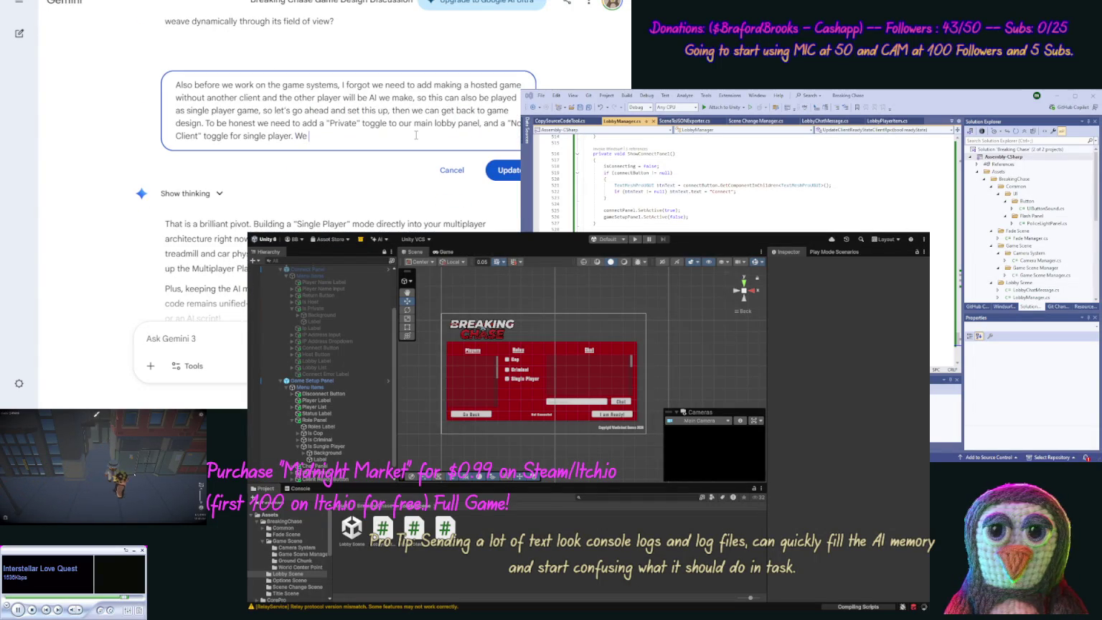
text( want to sa)
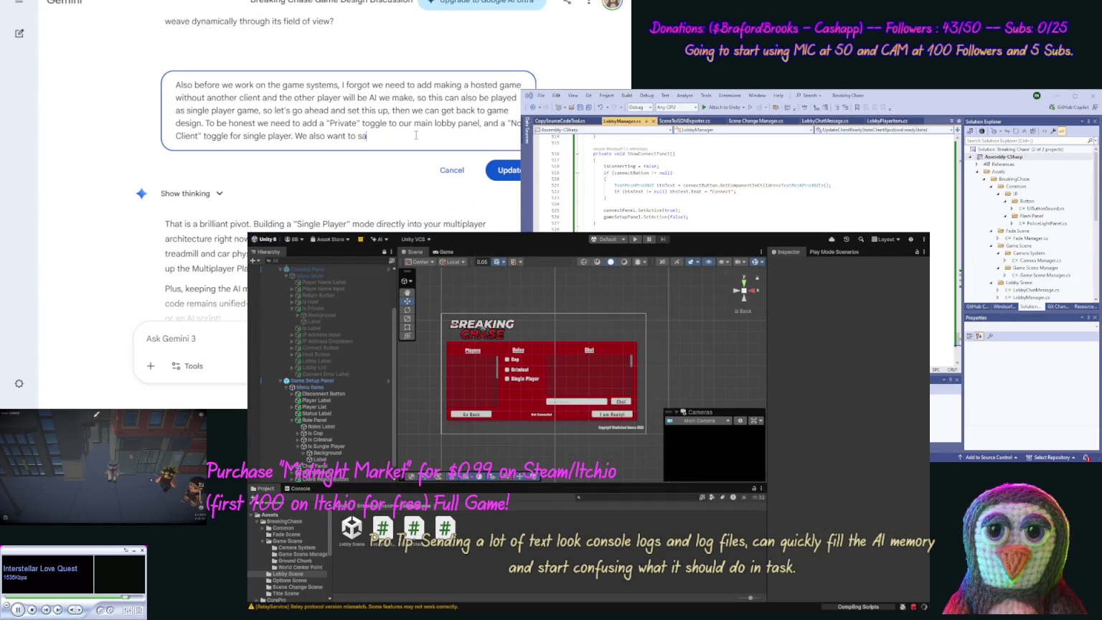
text(ve these)
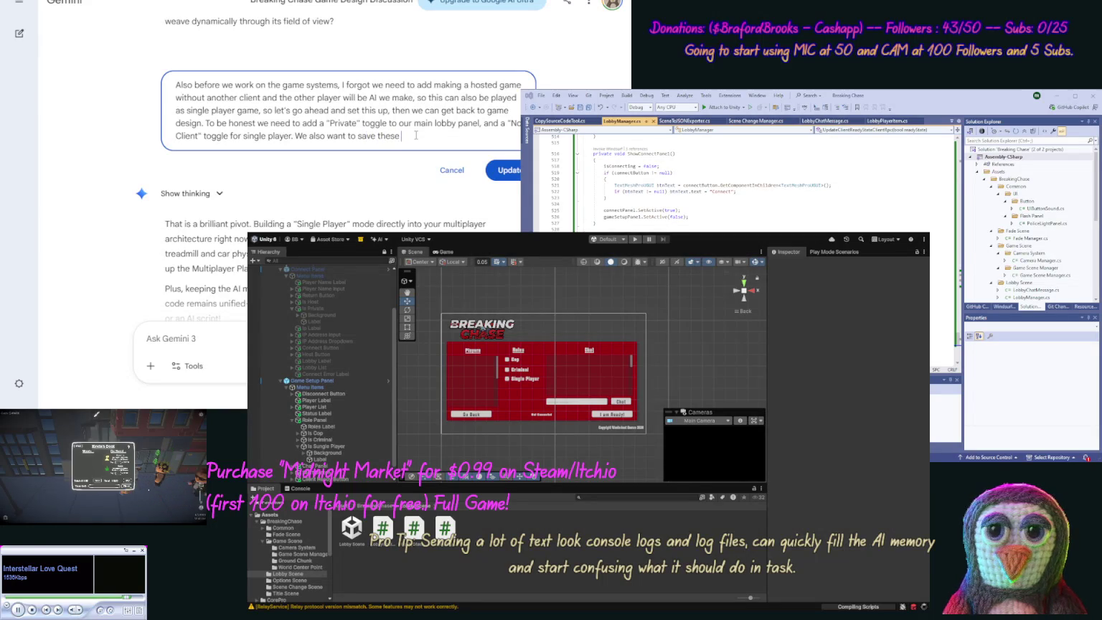
text( values to l)
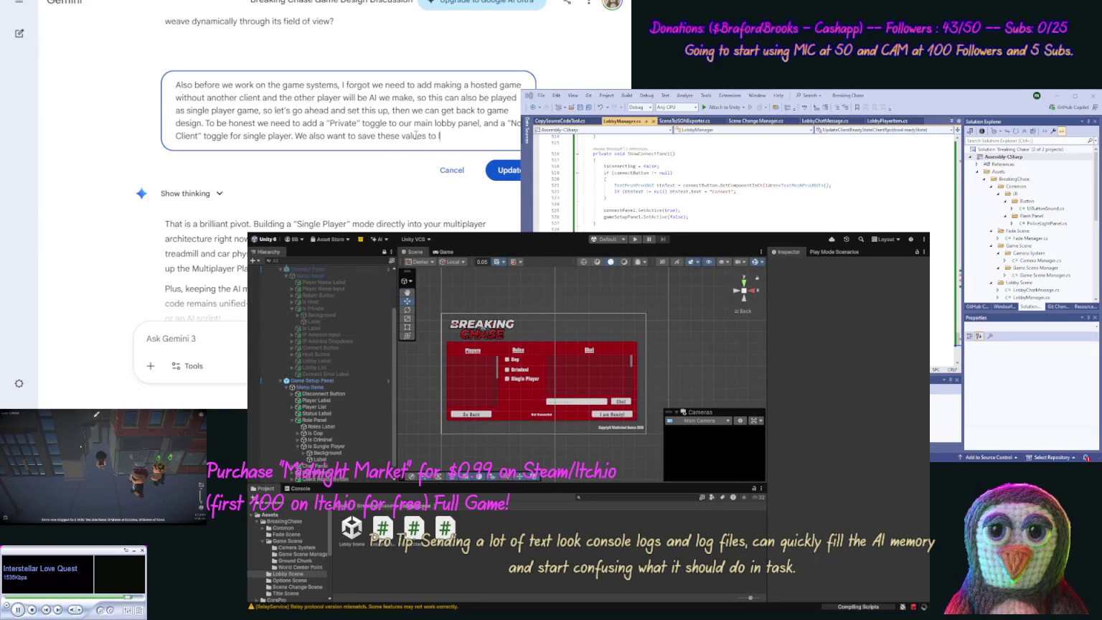
text(oad on restart.)
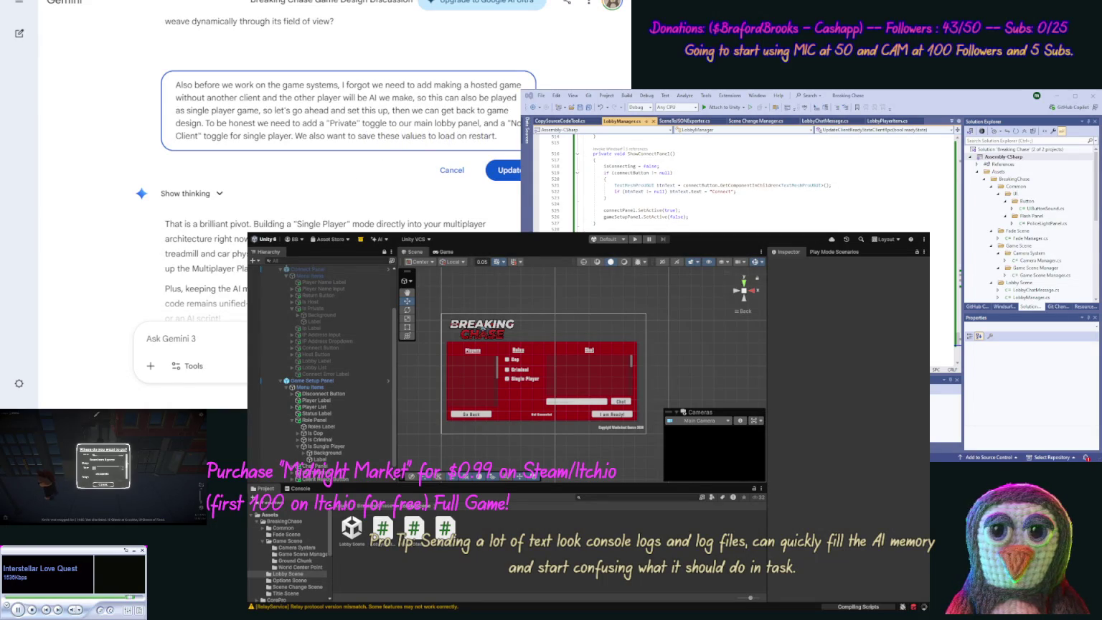
click(504, 170)
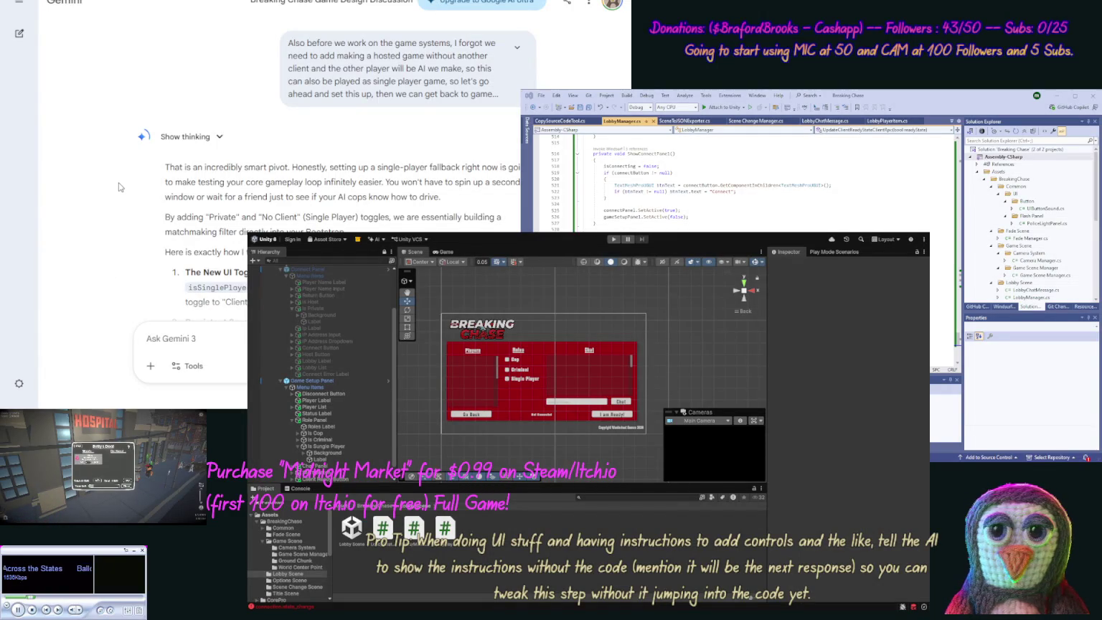
Step: Read Gemini's revised answer covering the isPrivateToggle and isSinglePlayerToggle references and persistent saving
scroll(125, 207, down, 2)
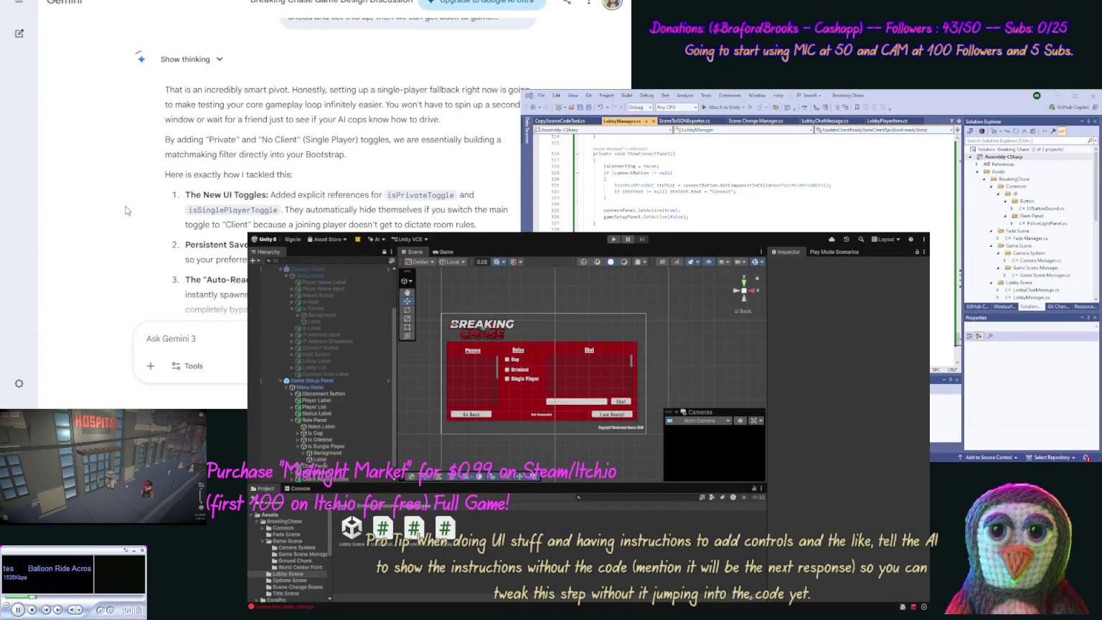
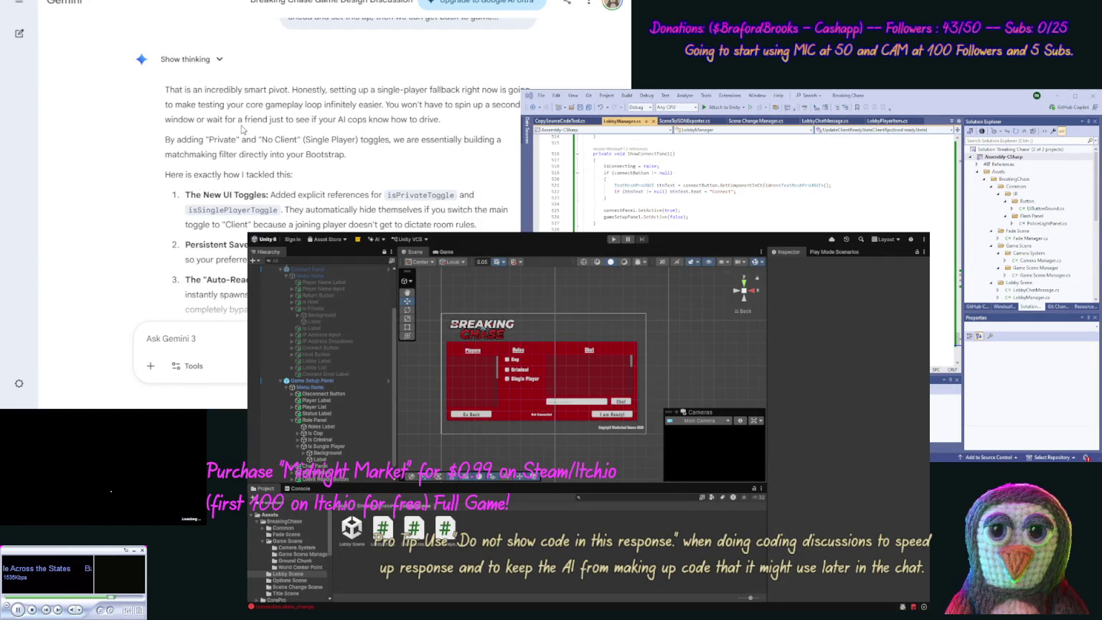
Step: Scroll to Gemini's updated LobbyManager.cs code block and copy it
scroll(127, 183, down, 3)
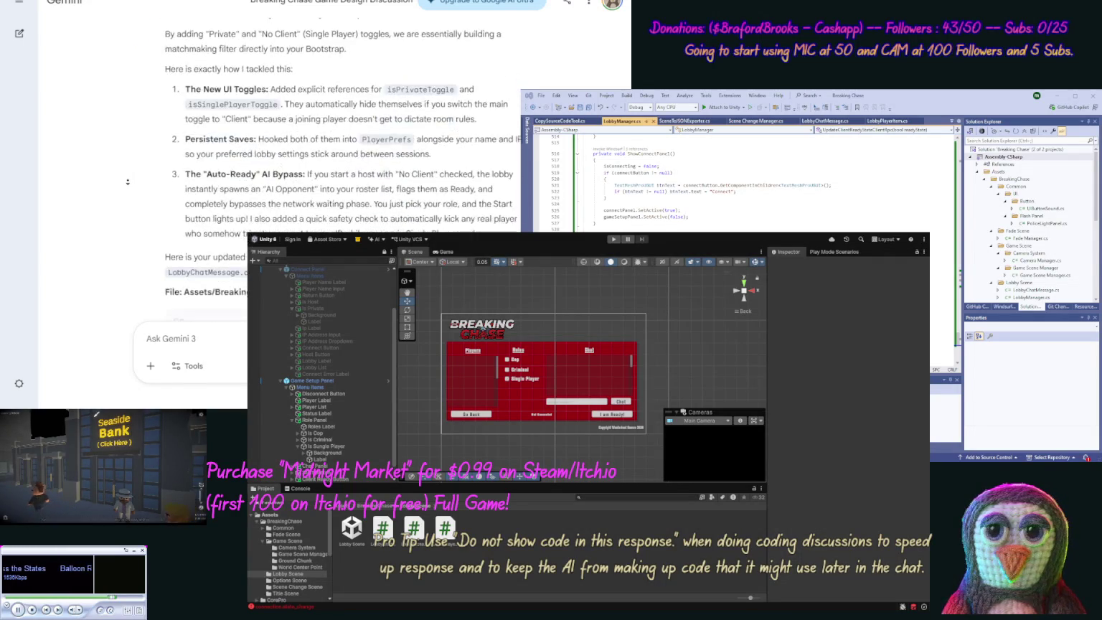
scroll(127, 181, down, 3)
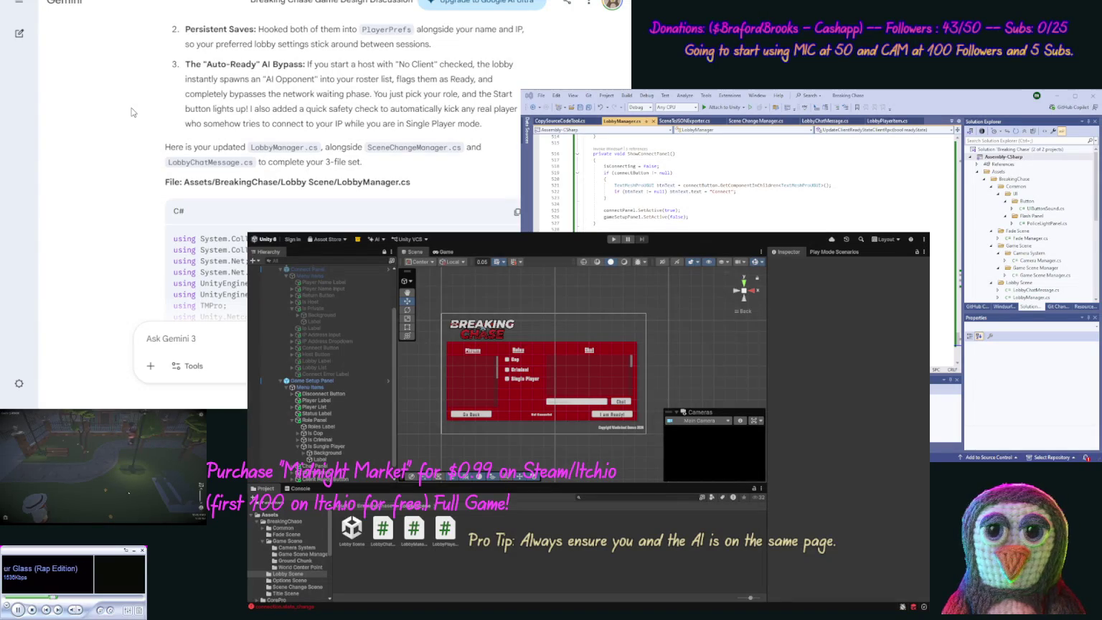
click(517, 212)
Step: In Visual Studio, replace the ShowConnectPanel method in LobbyManager.cs with the copied LobbyManager code
click(667, 130)
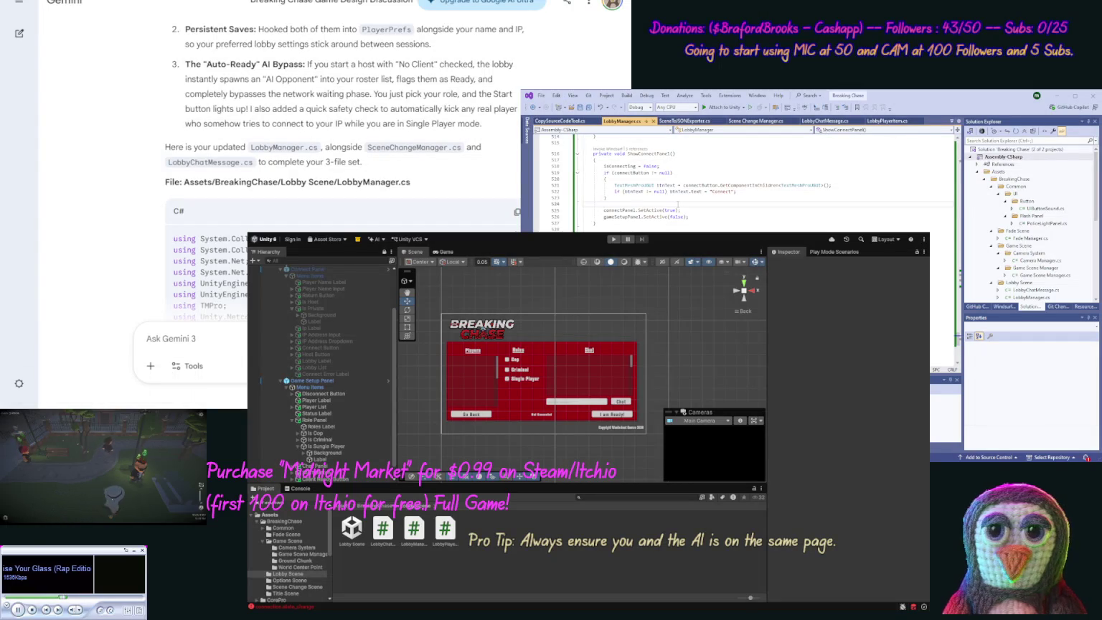
drag(592, 152, 678, 207)
key(ctrl+v)
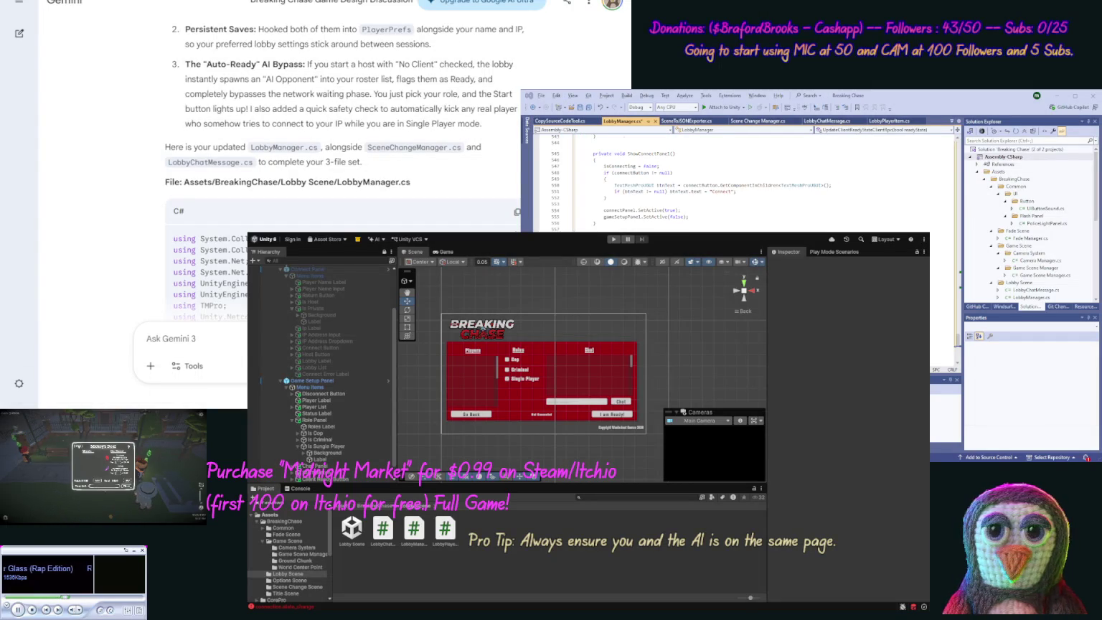
Step: Scroll Gemini's reply past the LobbyManager.cs listing to the SceneChangeManager.cs code block
scroll(121, 209, down, 10)
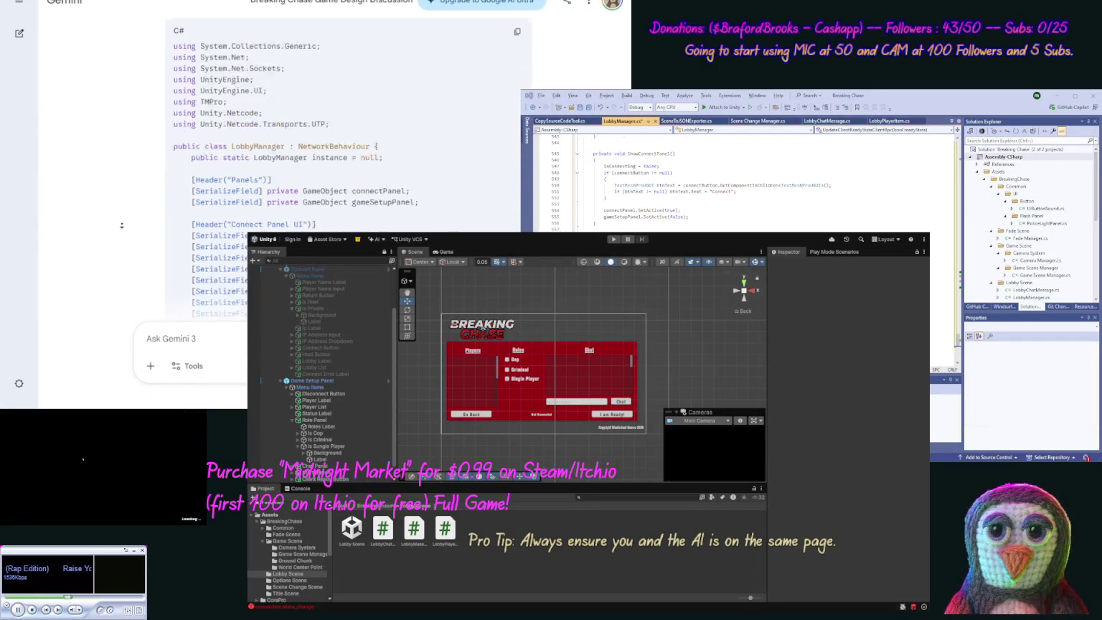
scroll(122, 226, down, 10)
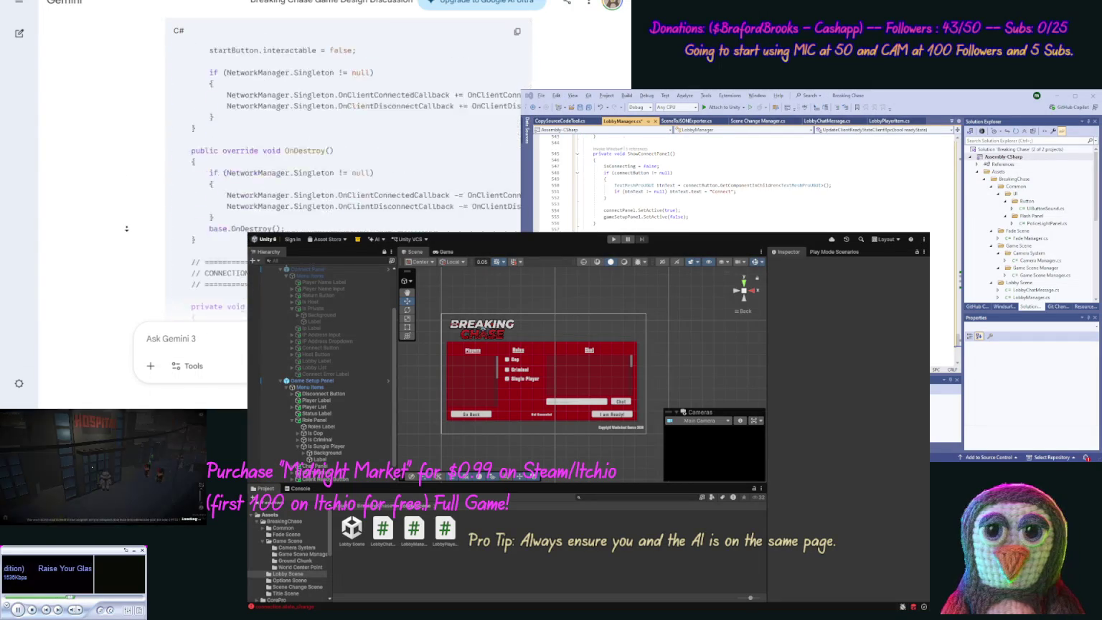
scroll(124, 227, down, 10)
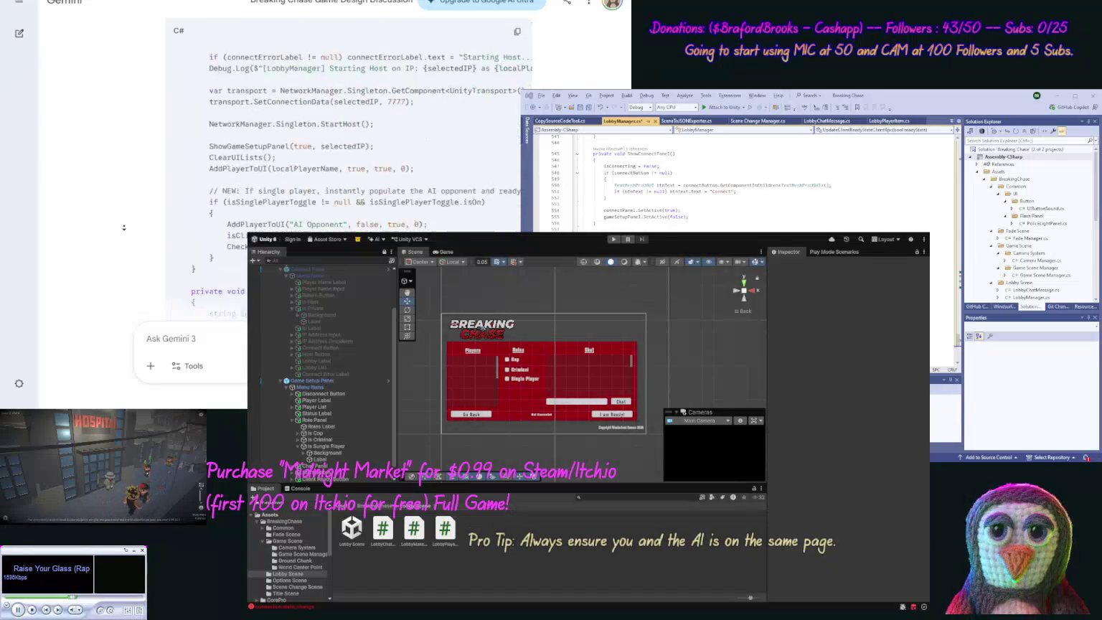
scroll(123, 227, down, 10)
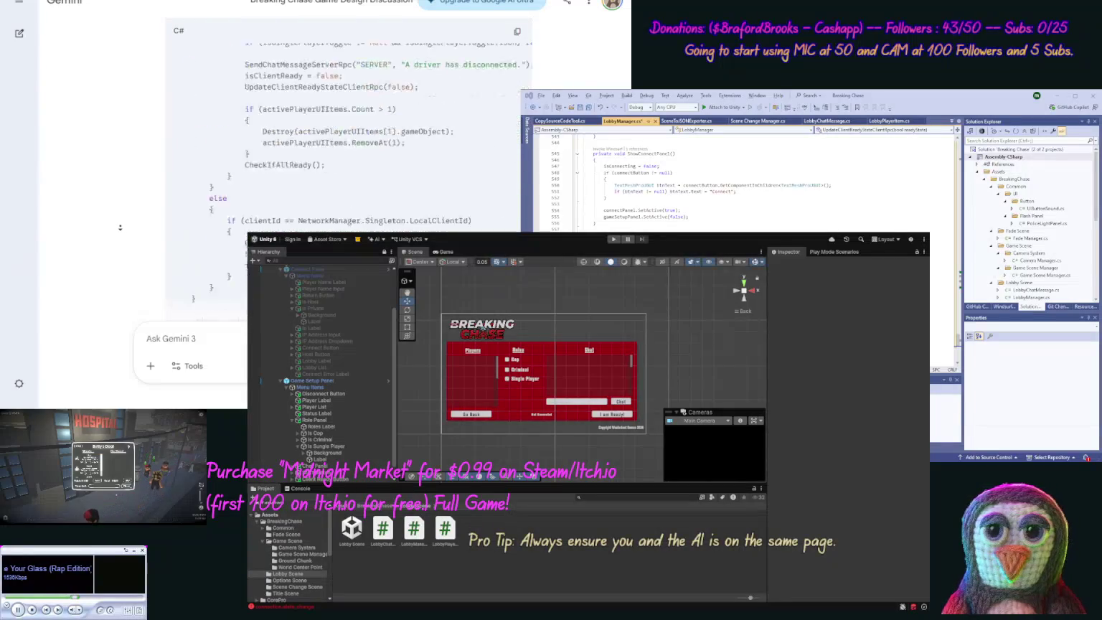
scroll(119, 228, down, 10)
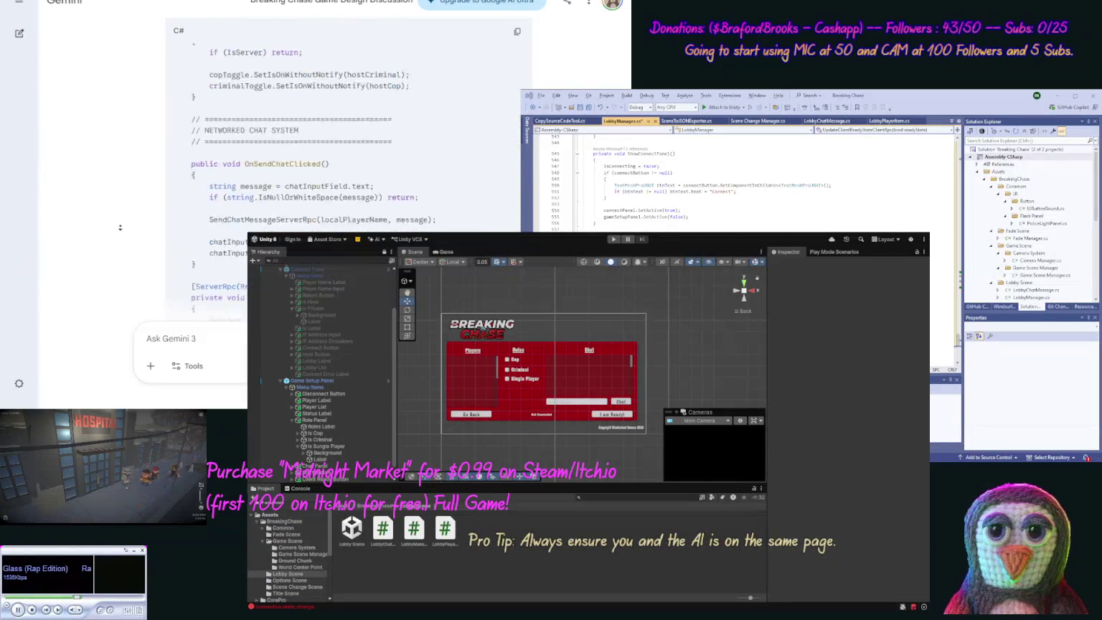
scroll(119, 228, down, 10)
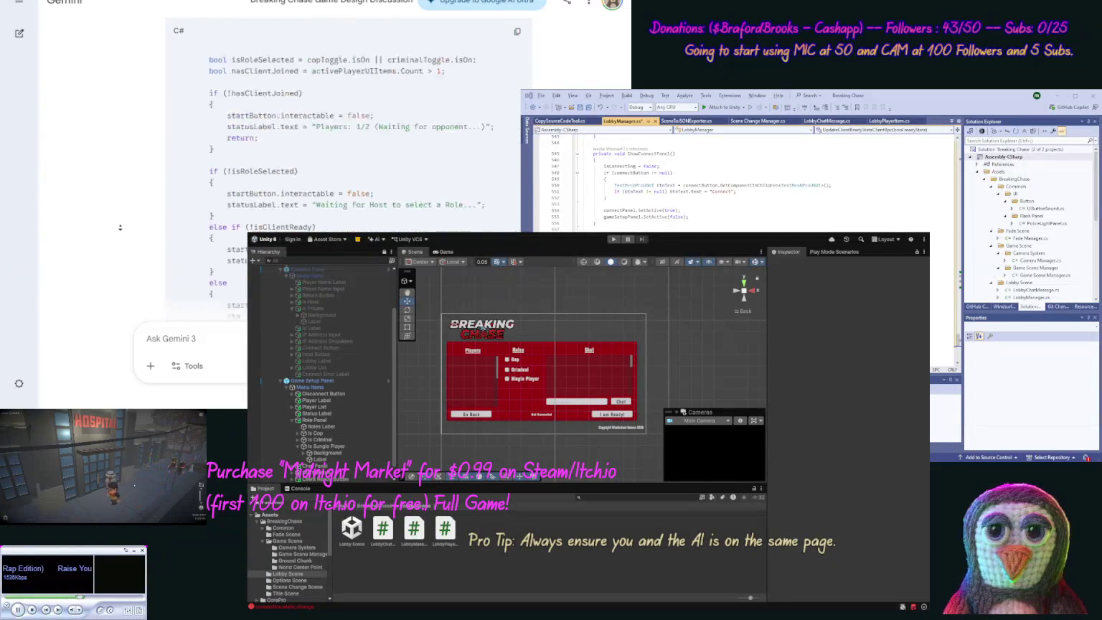
scroll(119, 228, down, 10)
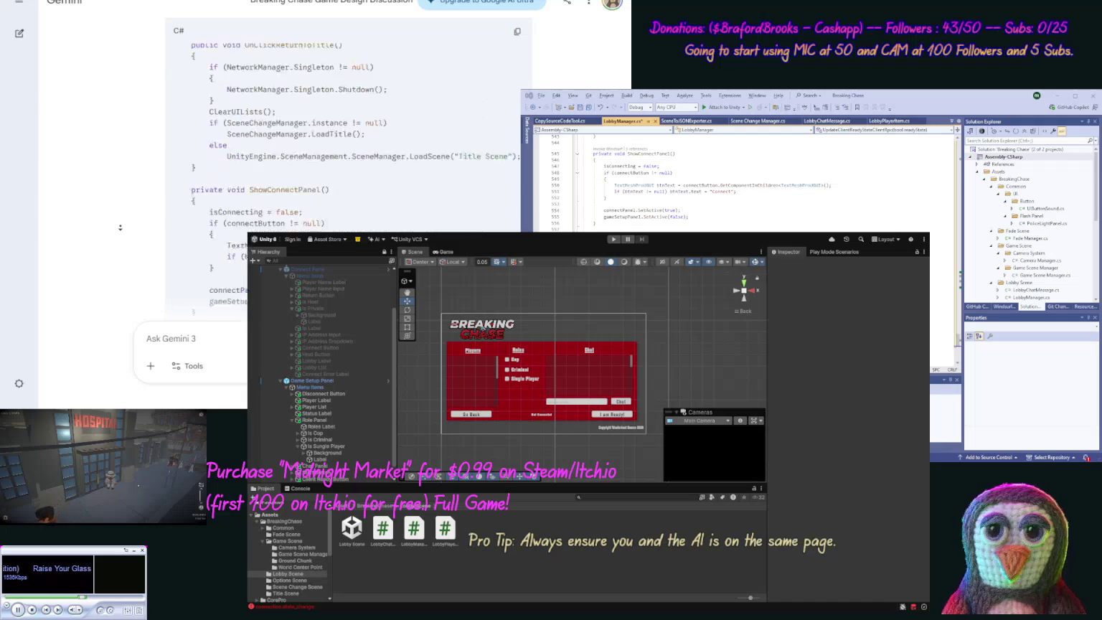
scroll(119, 227, down, 1)
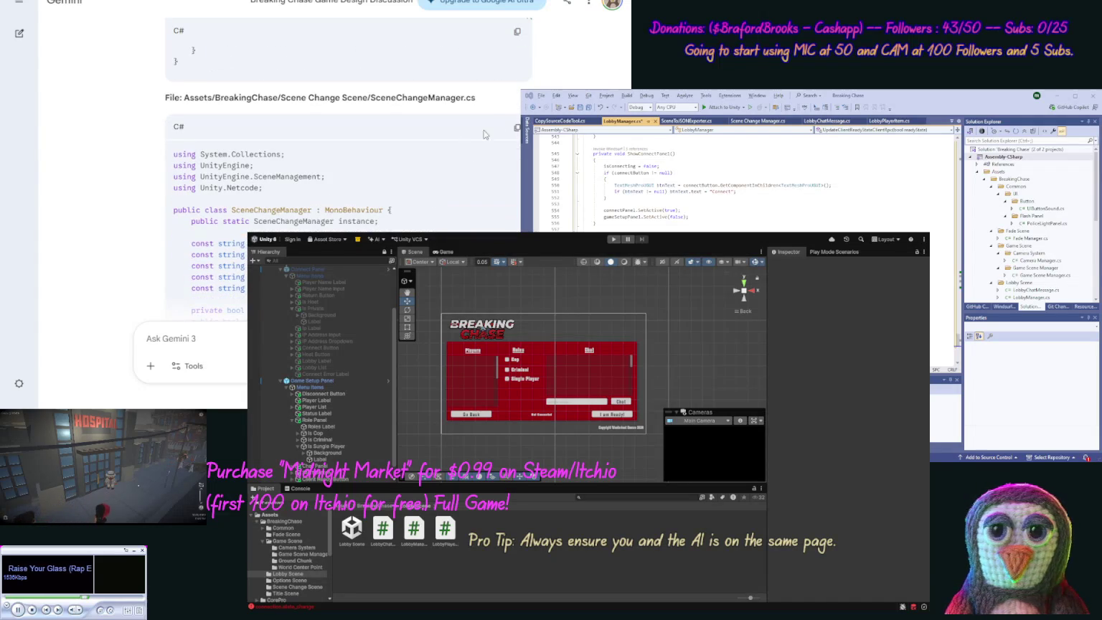
Step: Copy Gemini's SceneChangeManager code and overwrite all of Scene Change Manager.cs with it
click(517, 128)
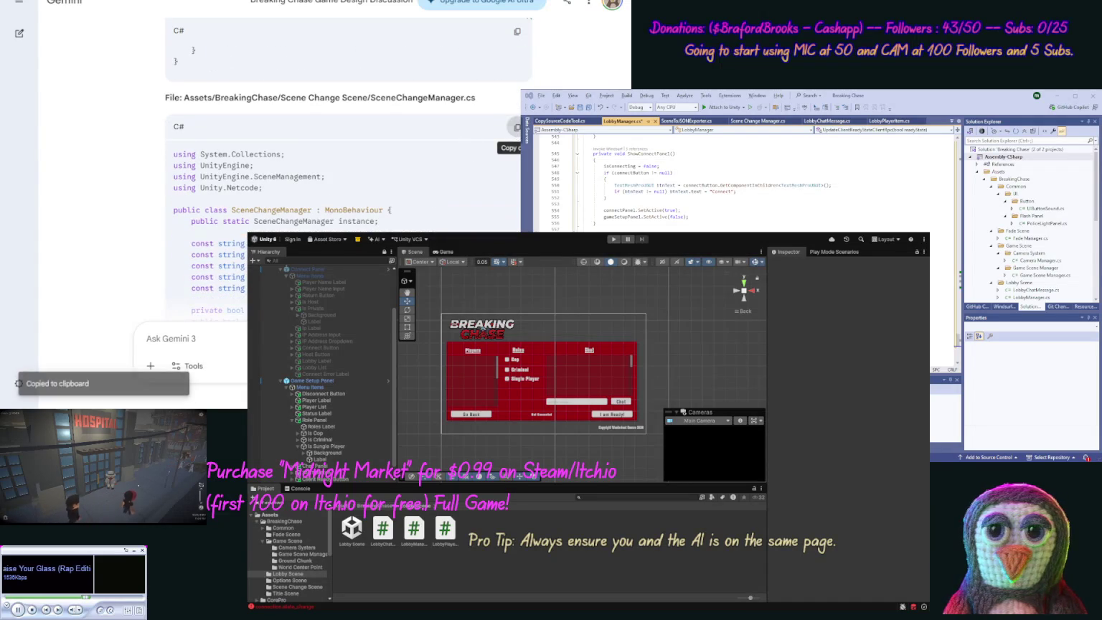
click(772, 122)
key(ctrl+a)
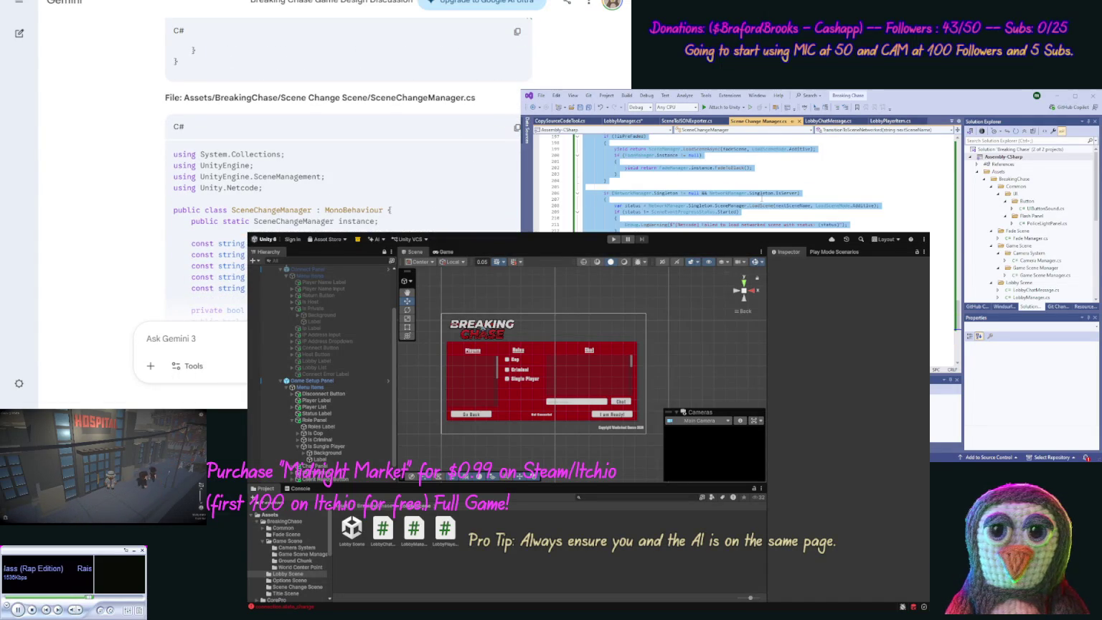
key(ctrl+v)
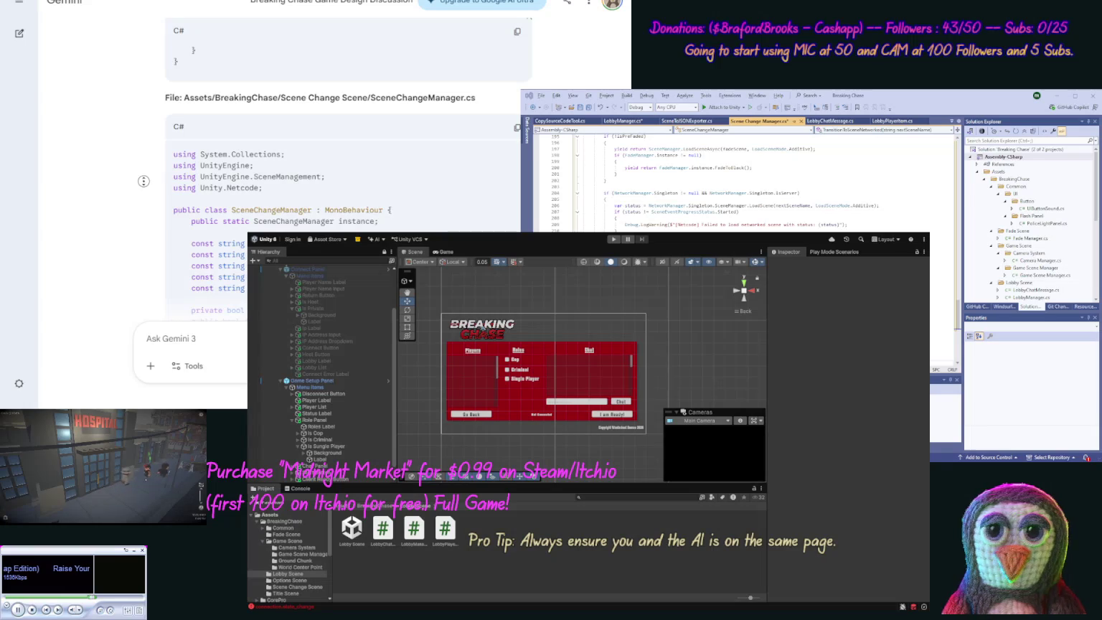
Step: Copy Gemini's LobbyChatMessage code and overwrite all of LobbyChatMessage.cs with it
scroll(144, 178, down, 10)
scroll(138, 232, down, 10)
scroll(138, 232, down, 10)
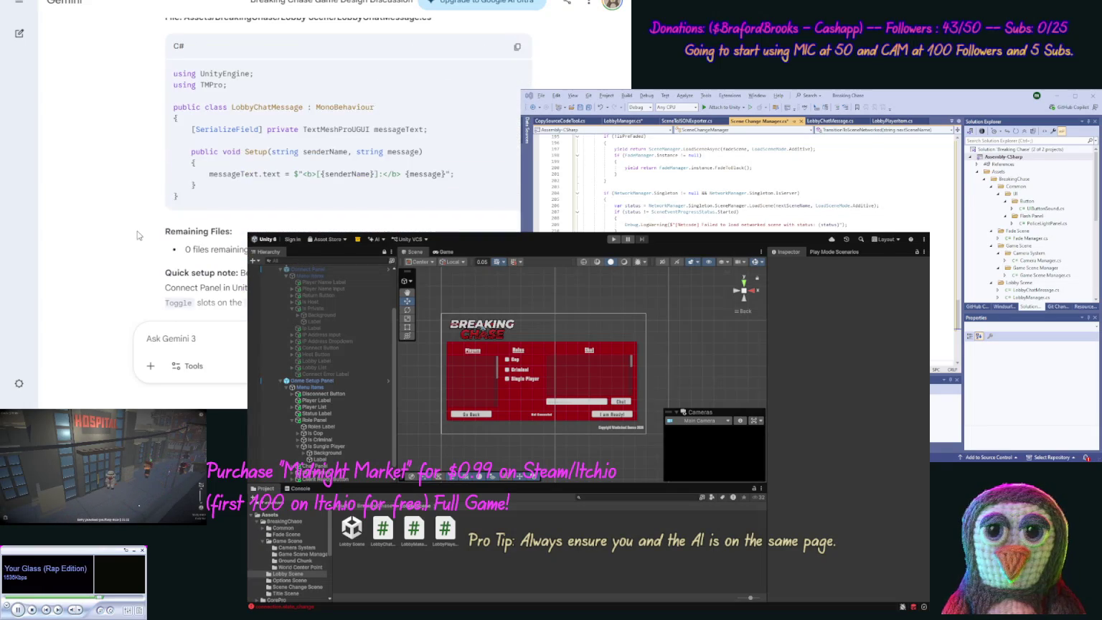
click(516, 47)
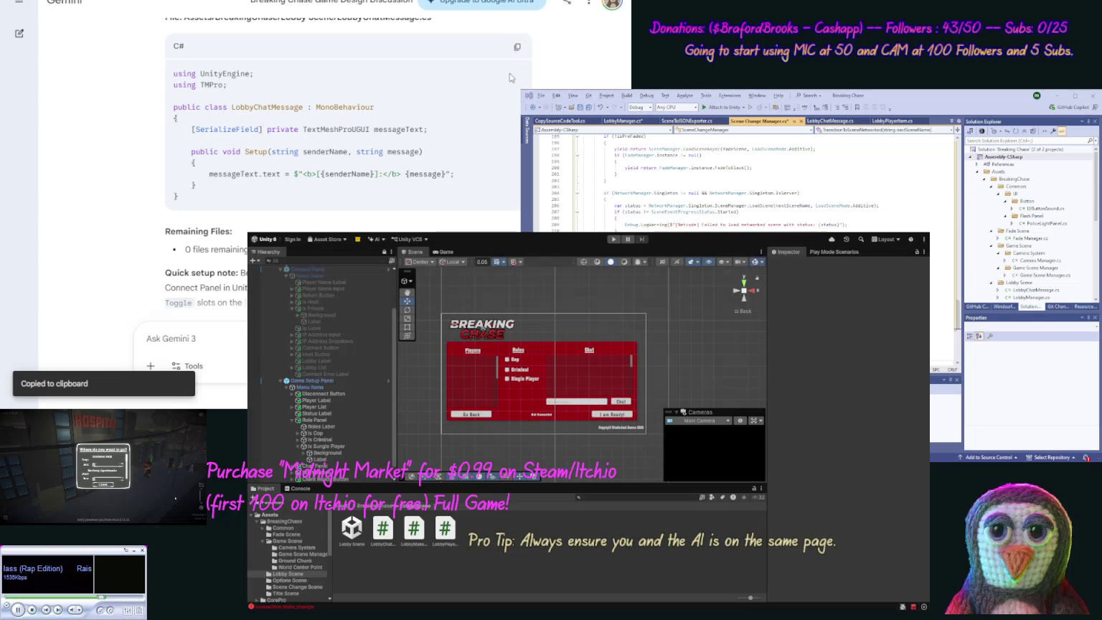
scroll(147, 149, up, 1)
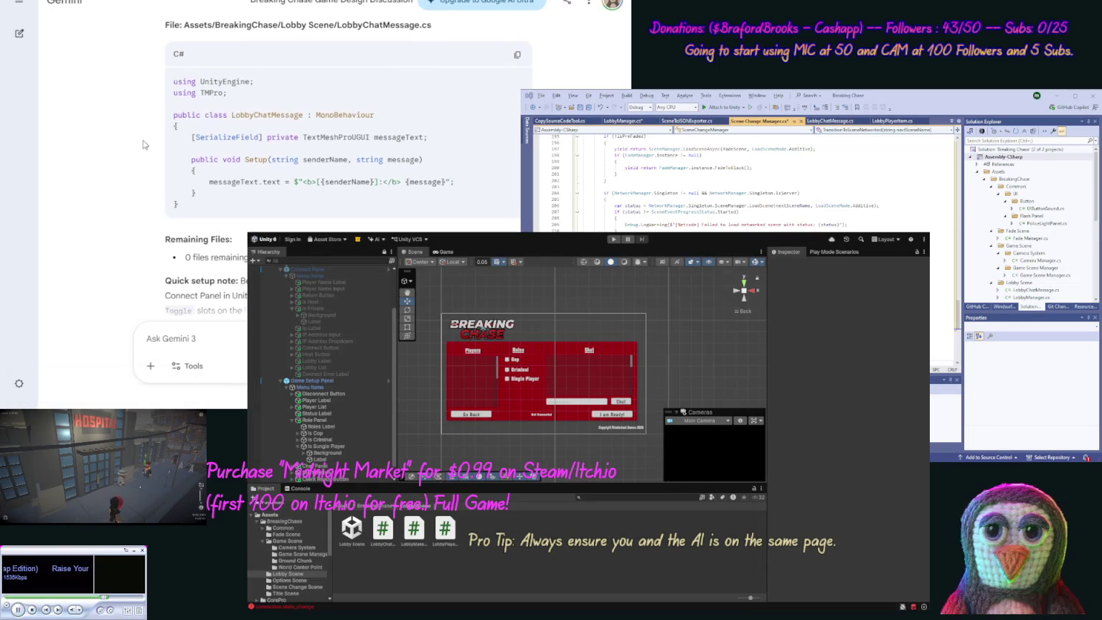
double_click(1035, 290)
key(ctrl+a)
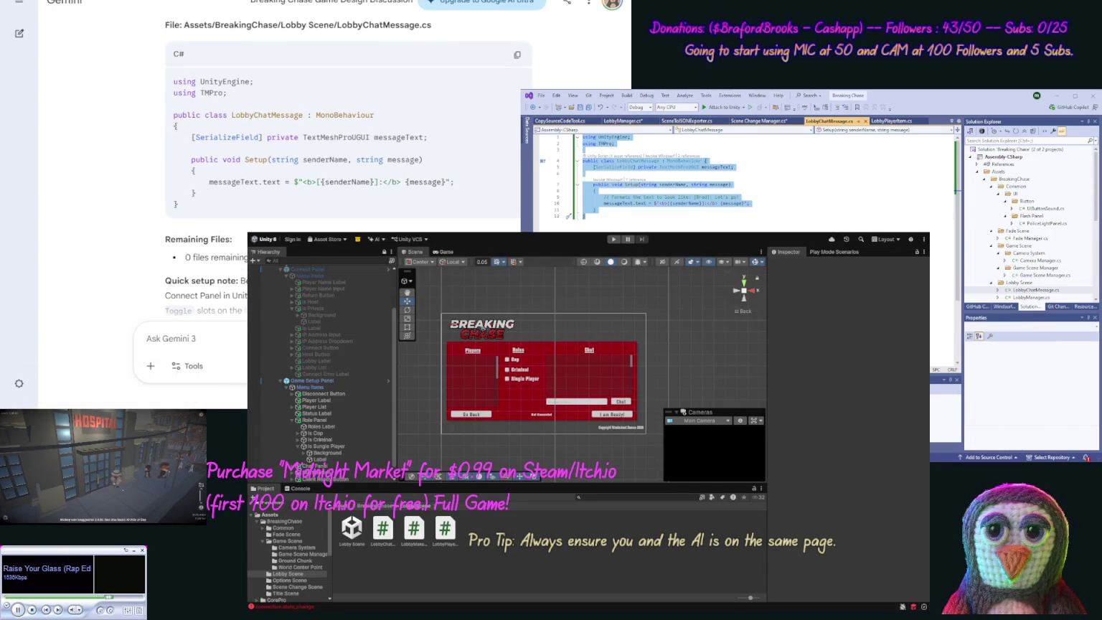
key(ctrl+v)
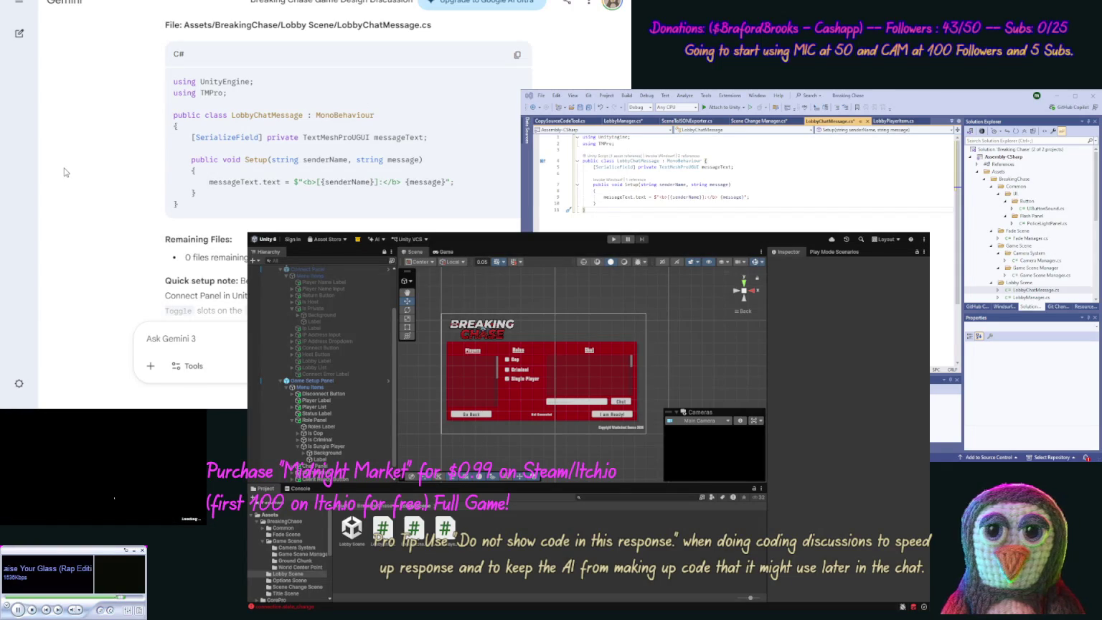
scroll(132, 131, down, 1)
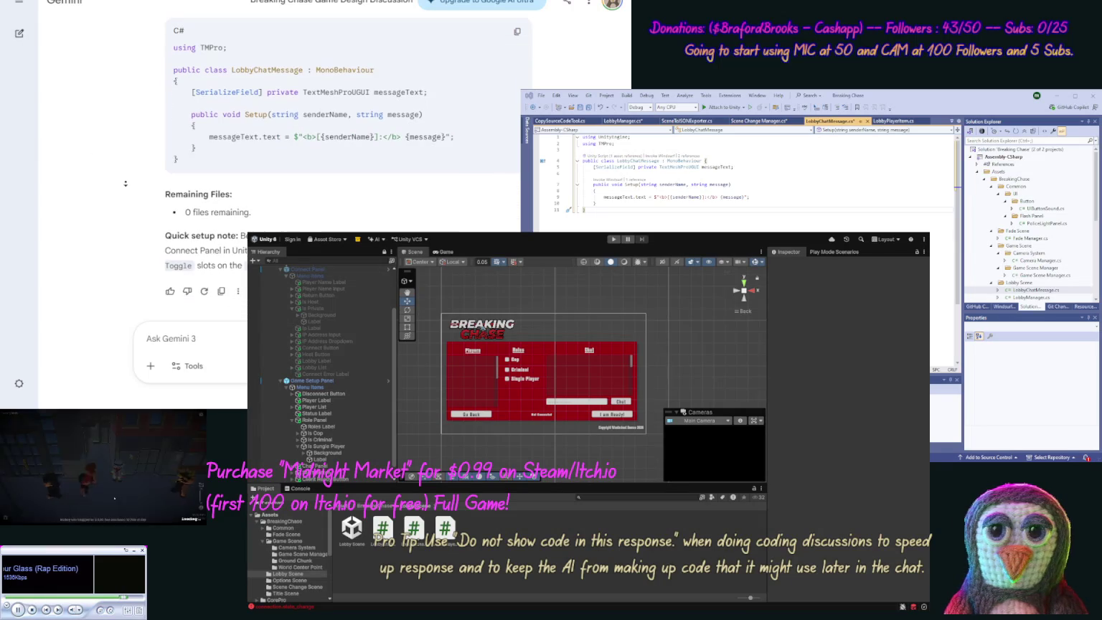